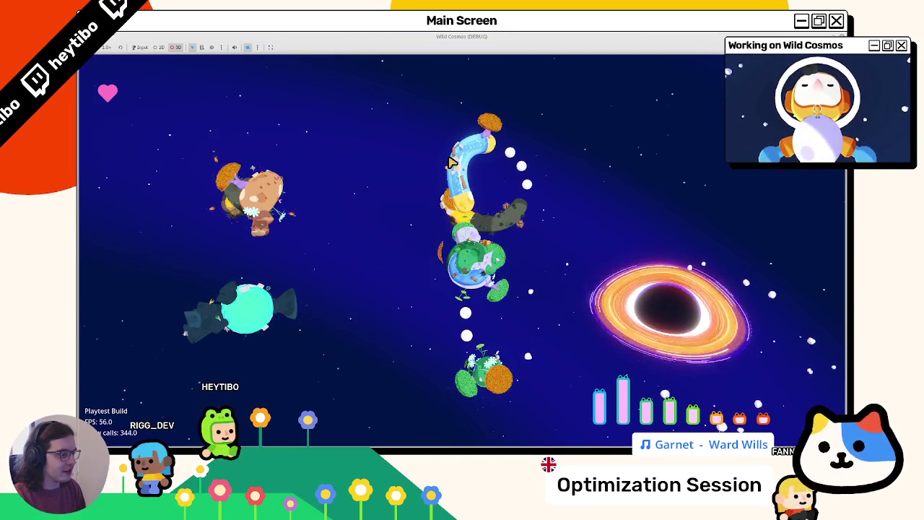
Stop the running game and switch to the planet_3 scene.
click(464, 256)
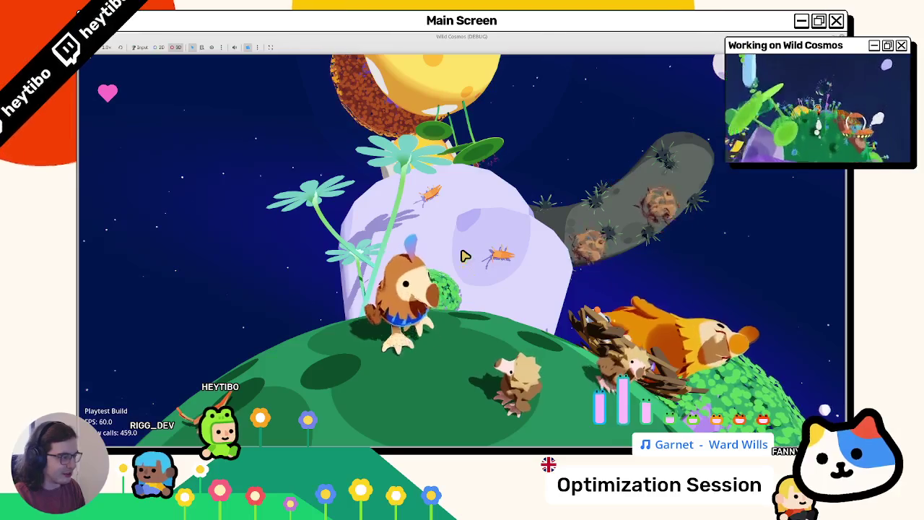
click(464, 255)
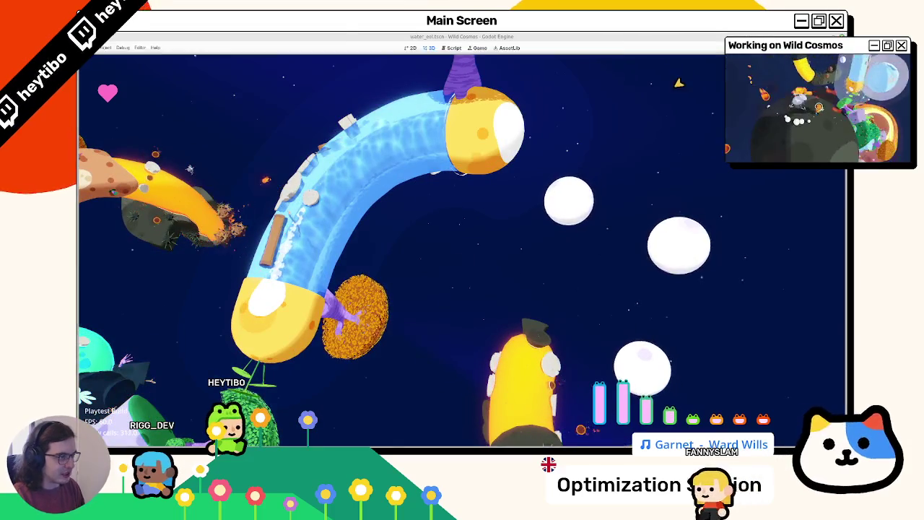
key(F8)
click(289, 59)
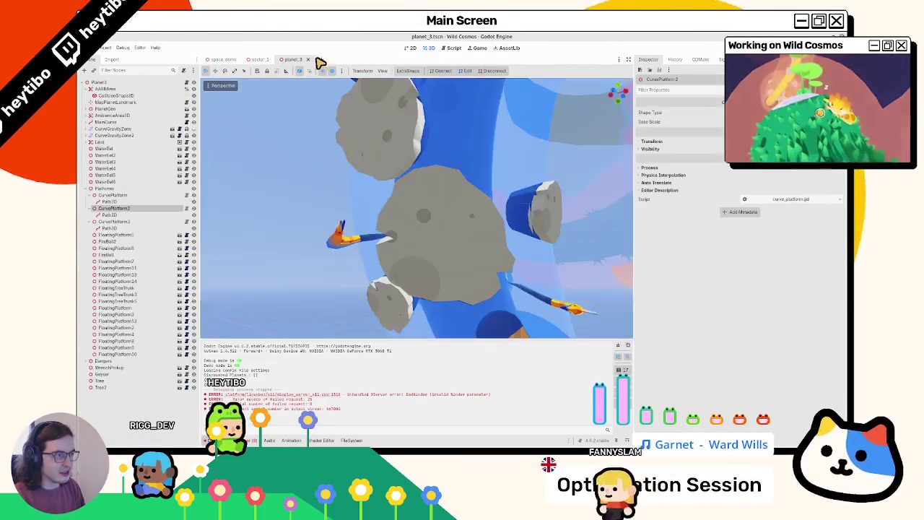
Clear the Output log and open water_eel.gd at the end of line 19.
click(618, 346)
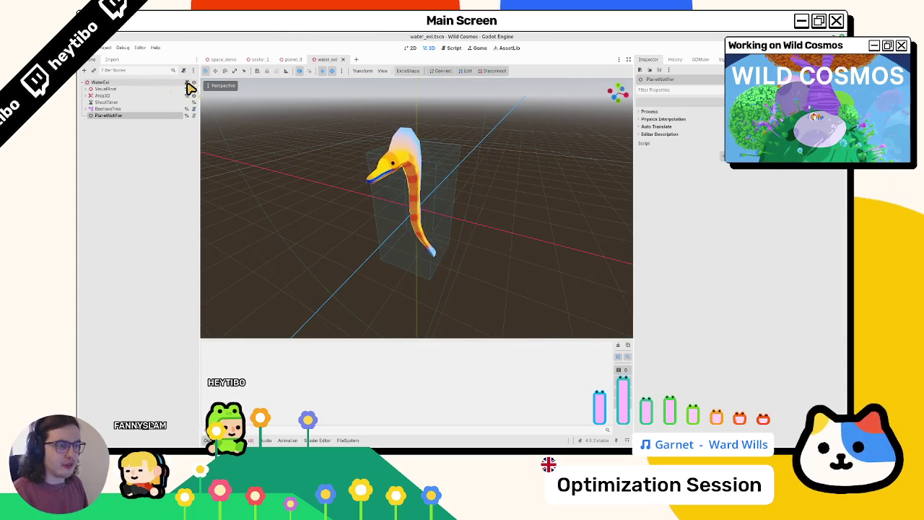
click(187, 83)
click(459, 210)
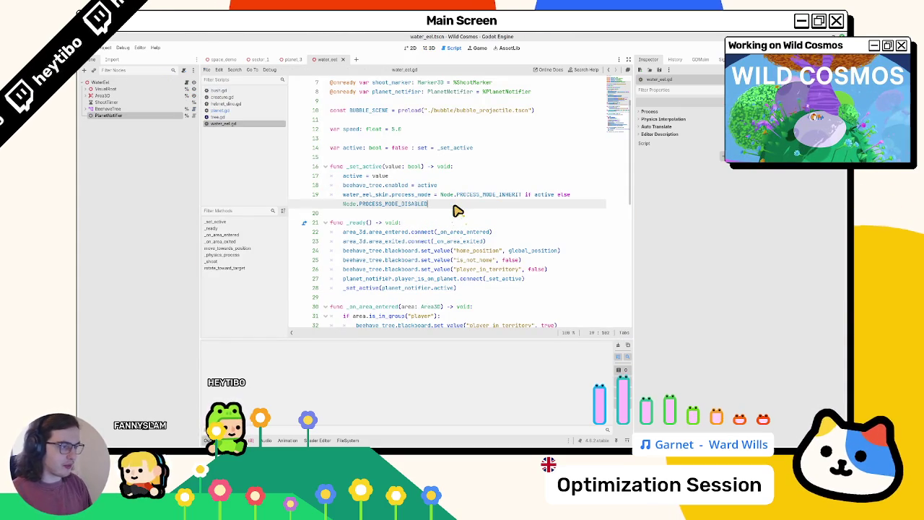
Add 'water_eel_skin.visible = active' after line 19 and launch the game to test it.
key(Return)
text(water_eel_skin.)
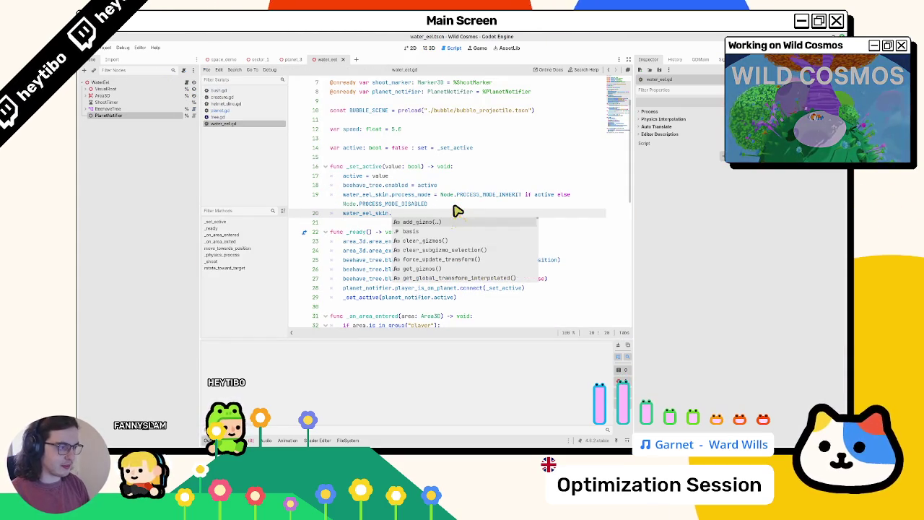
text(visible )
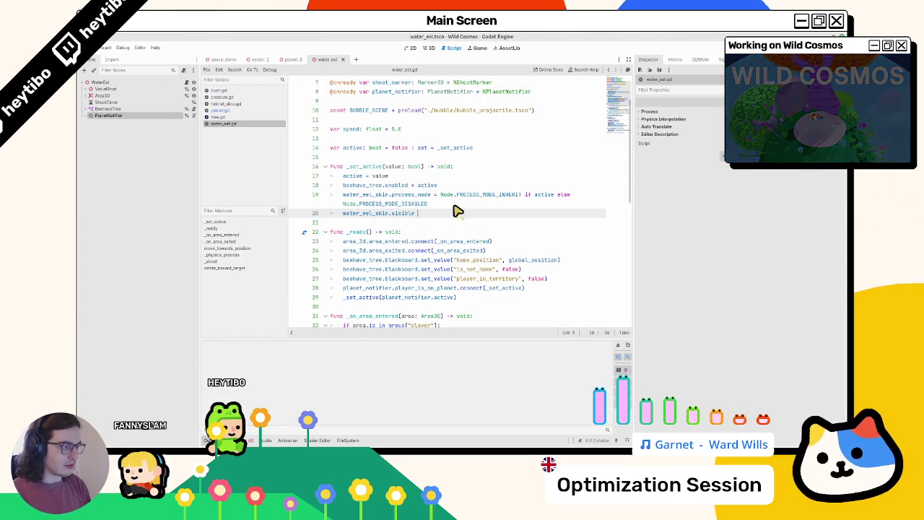
text(= active)
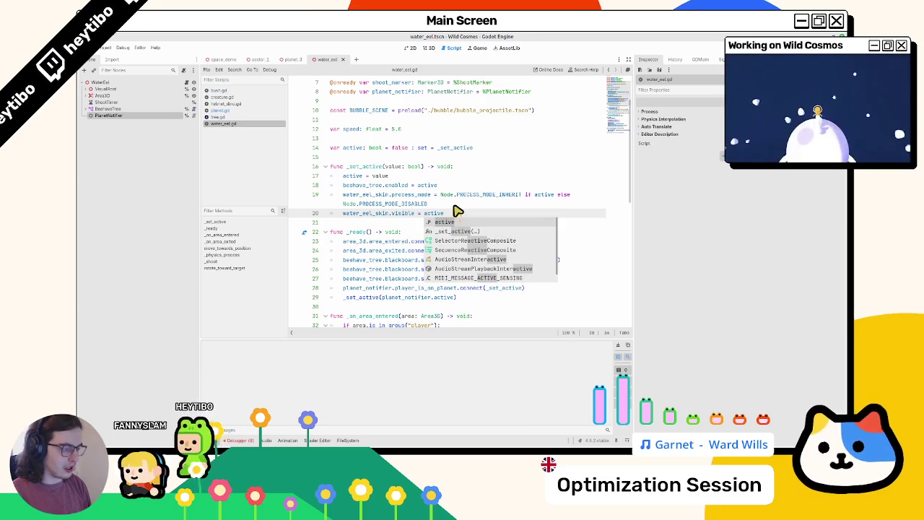
key(ctrl+shift+F5)
key(Return)
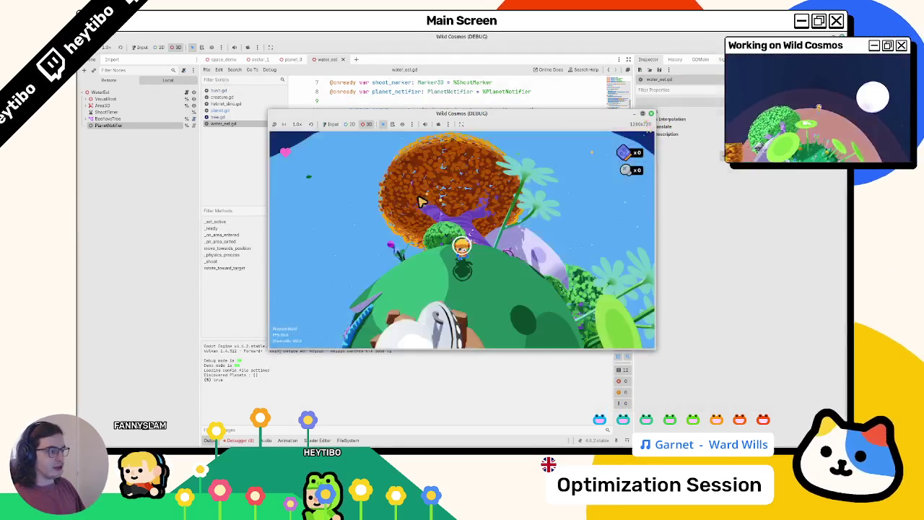
Maximise the game window, give it input control, and run the character across the green planet.
key(super+Up)
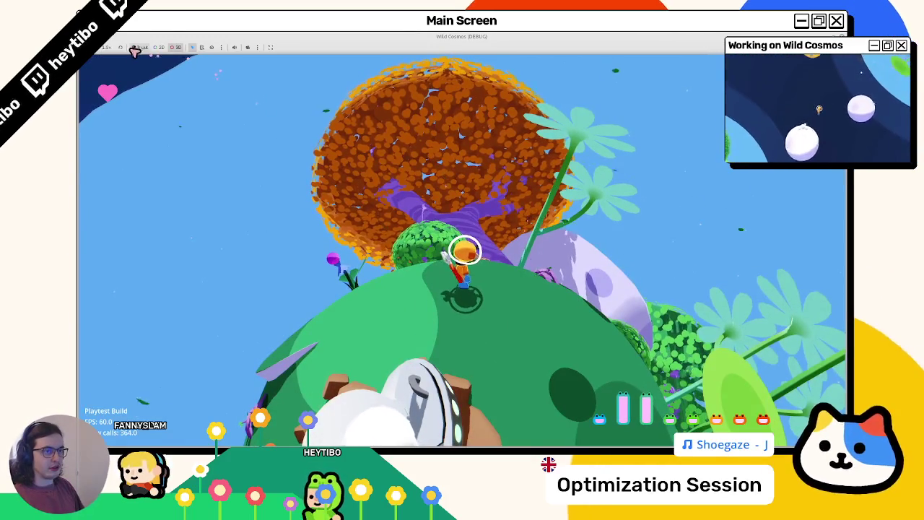
click(136, 48)
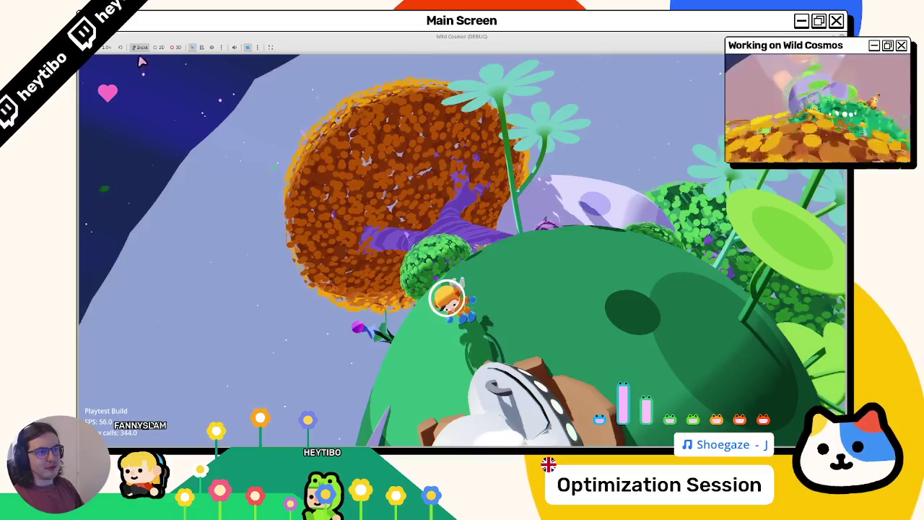
click(177, 47)
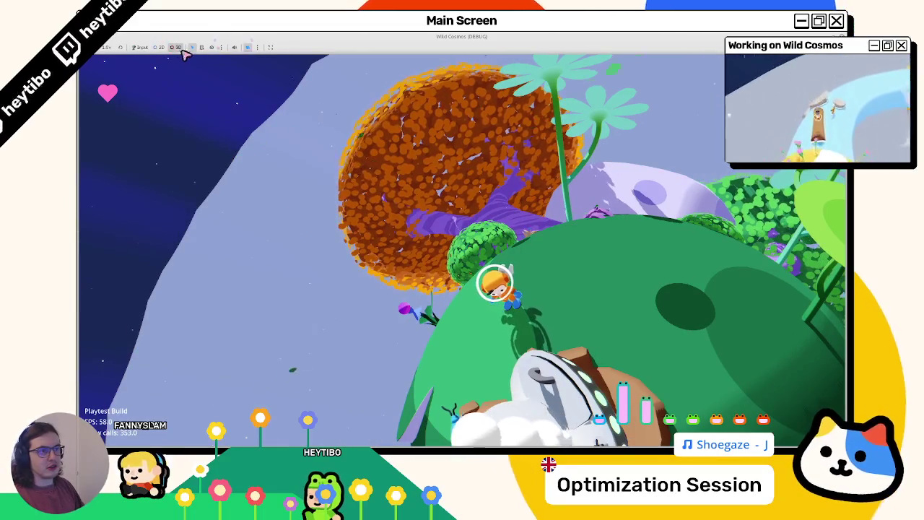
click(136, 48)
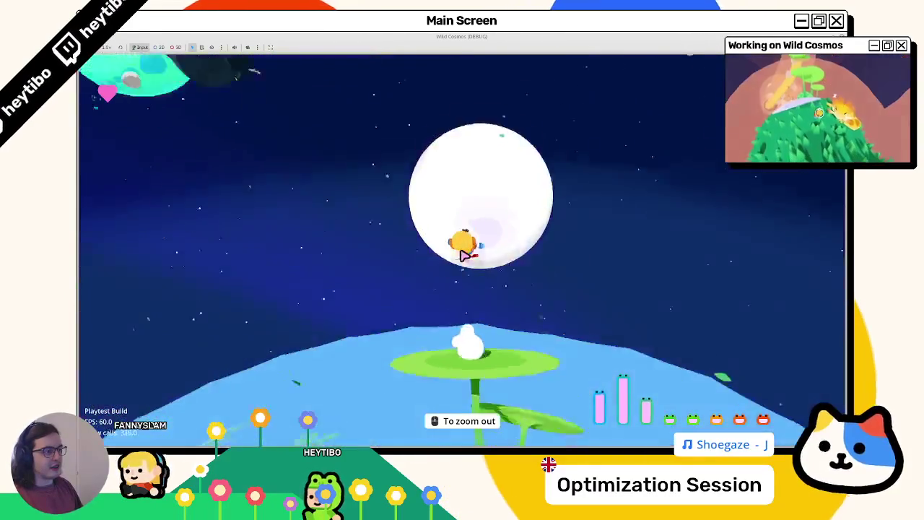
scroll(466, 253, down, 2)
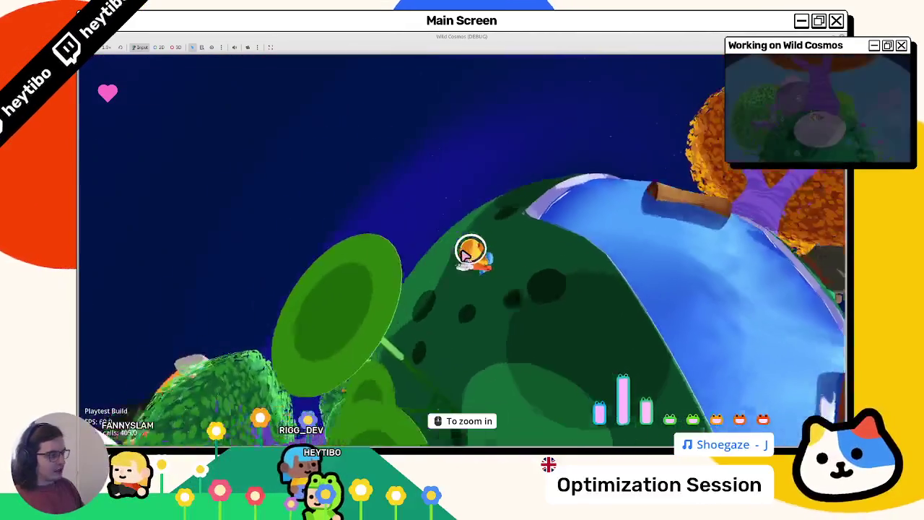
key(w)
key(w)
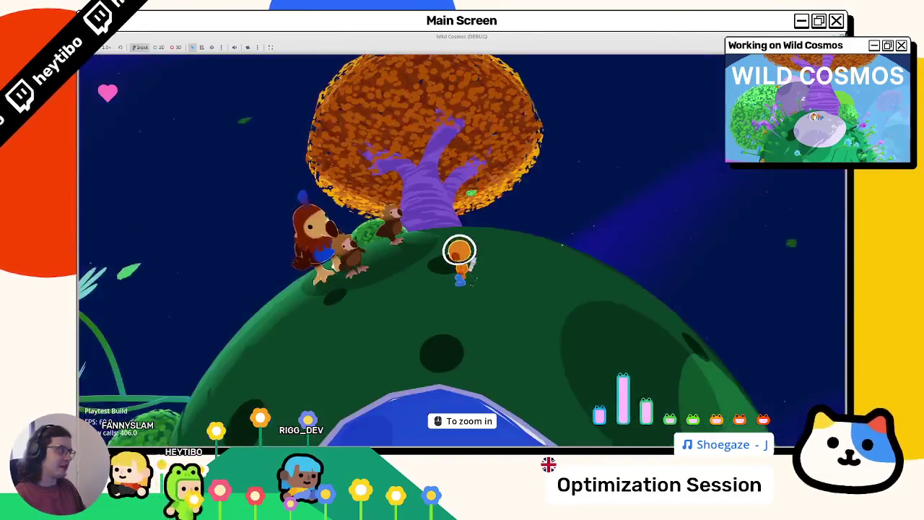
key(F8)
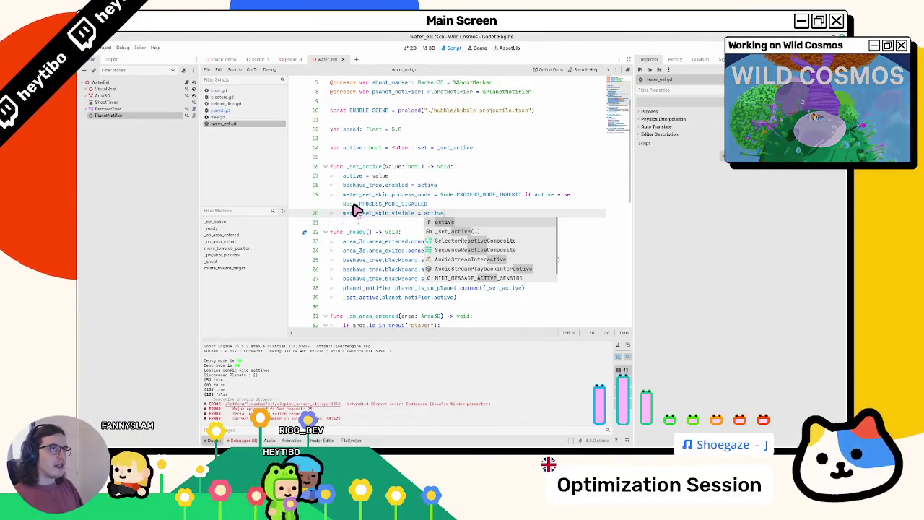
Widen the code area and close planet.gd, creature.gd and another unneeded script.
click(376, 204)
mouse_move(639, 185)
mouse_down()
mouse_move(691, 175)
mouse_move(722, 184)
mouse_up()
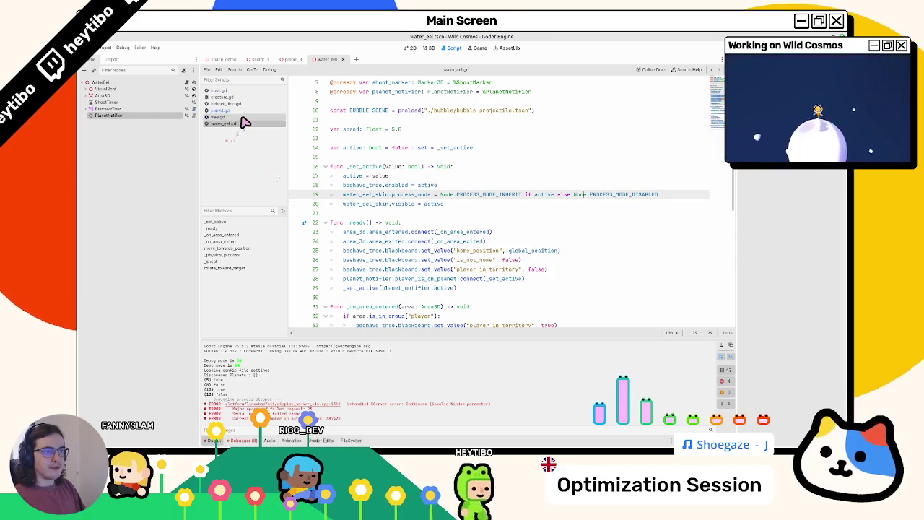
middle_click(244, 112)
middle_click(240, 104)
middle_click(243, 97)
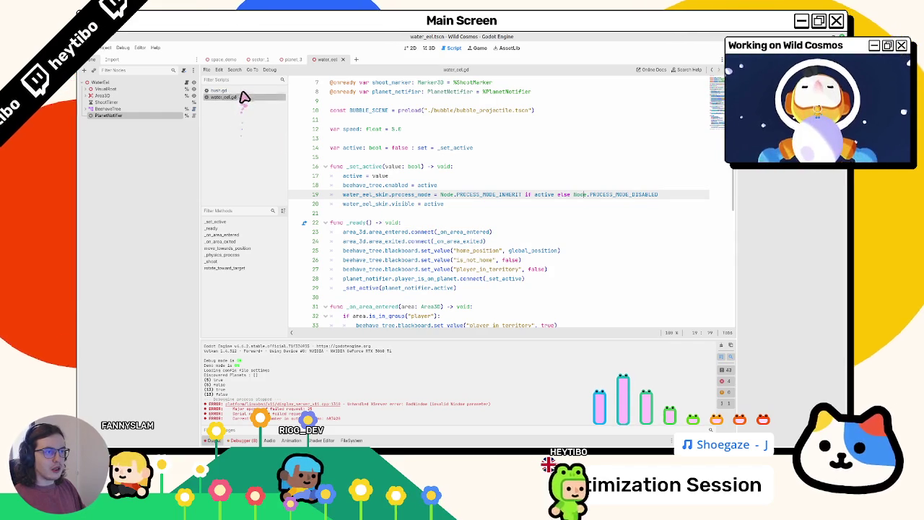
Open the roaming bug and roaming_millipede scenes through quick search, then open millipede.gd.
key(ctrl+shift+o)
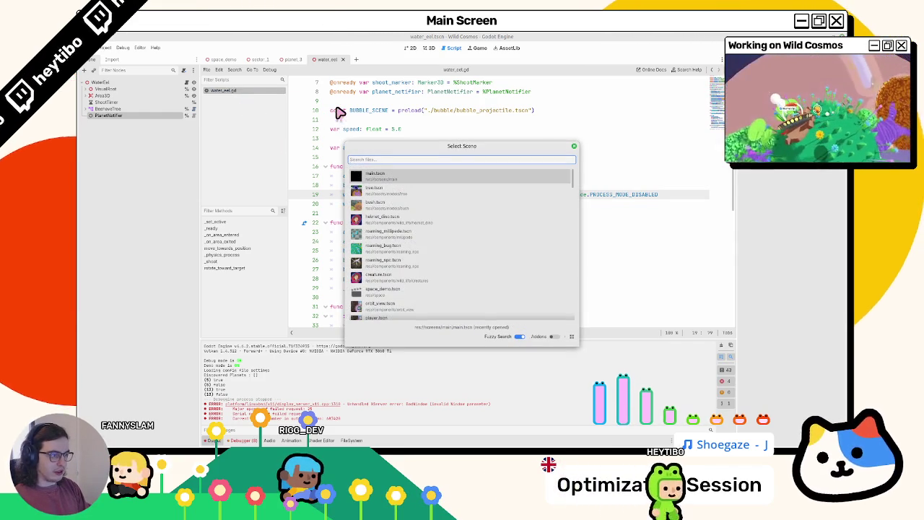
text(rock)
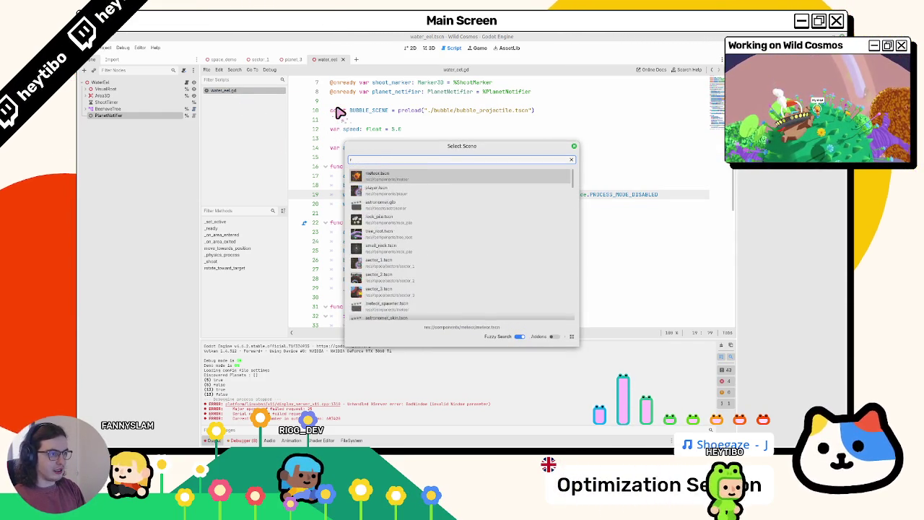
key(Return)
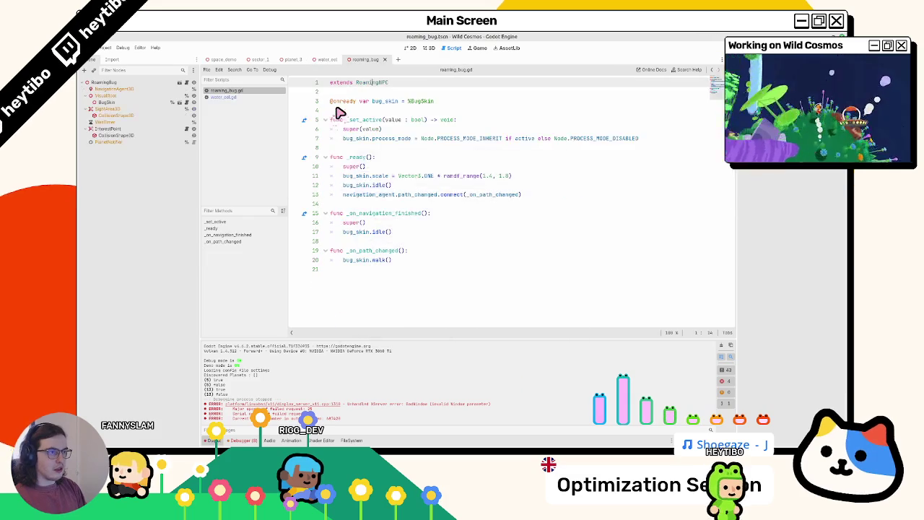
key(ctrl+shift+o)
key(Down)
key(Down)
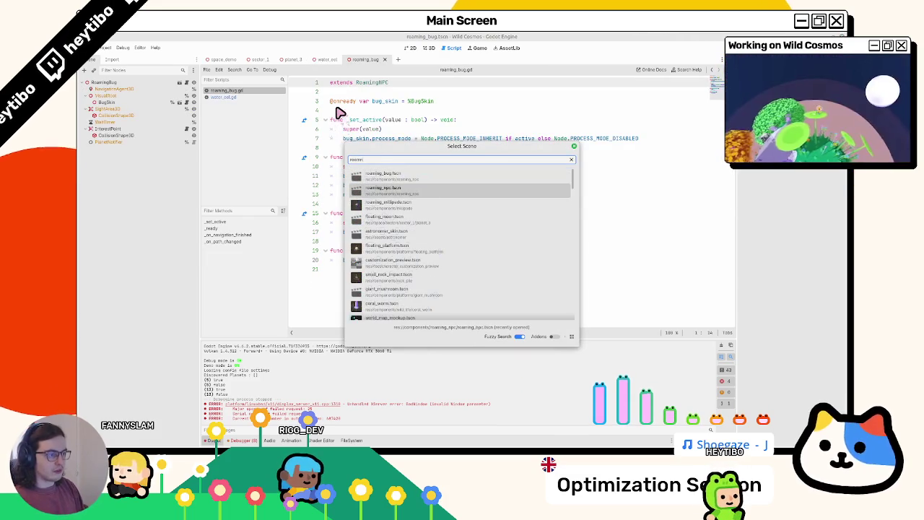
key(Return)
click(225, 92)
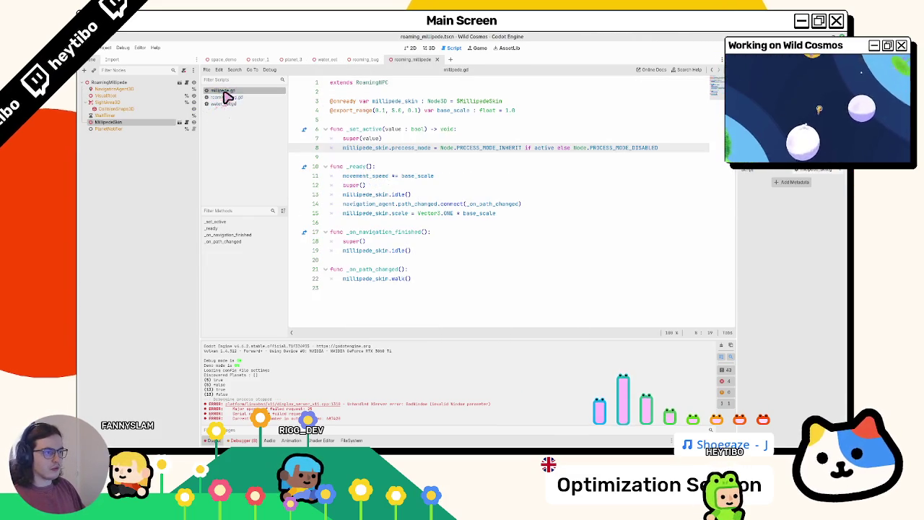
In millipede.gd, add 'millipede_skin.visible = active' as line 9 and select it for copying.
double_click(393, 103)
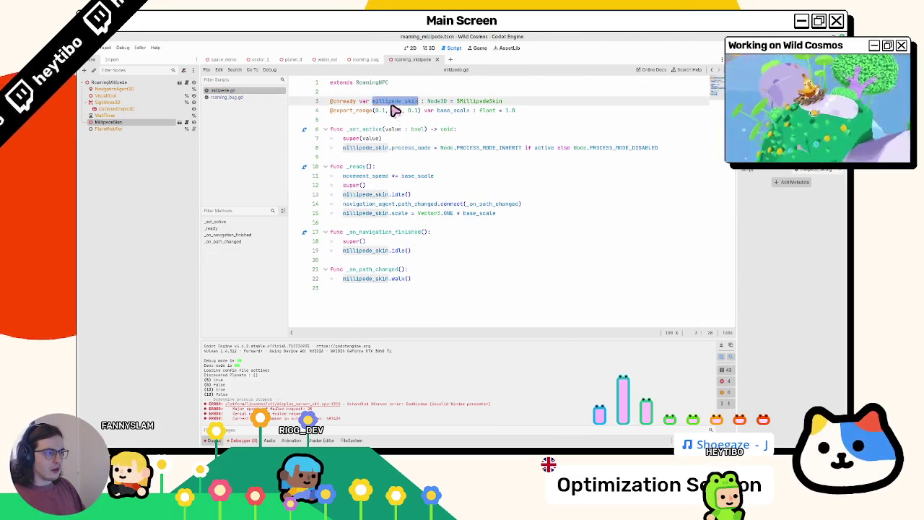
click(370, 210)
click(503, 204)
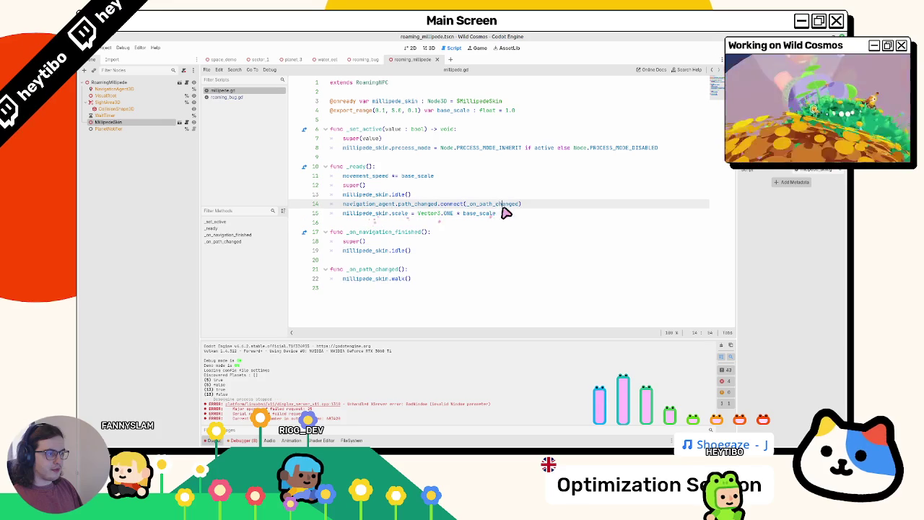
double_click(357, 214)
key(ctrl+c)
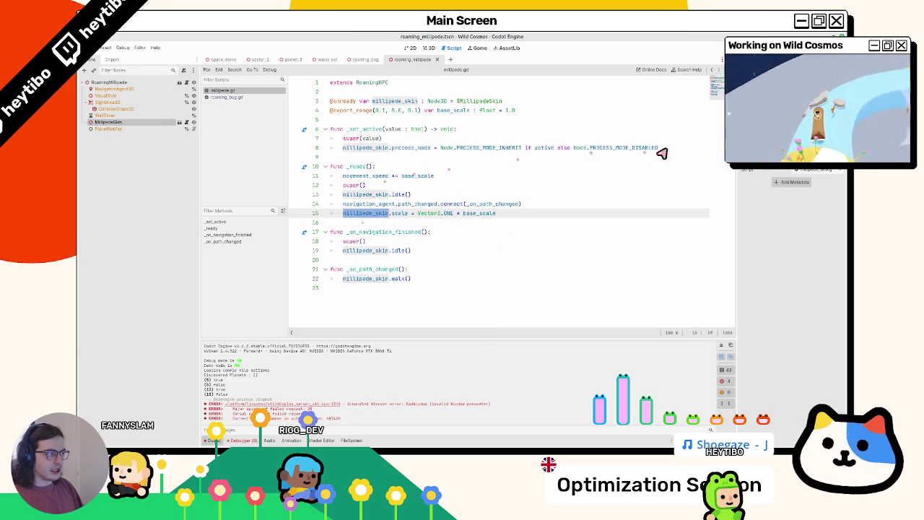
click(689, 149)
key(Return)
key(ctrl+v)
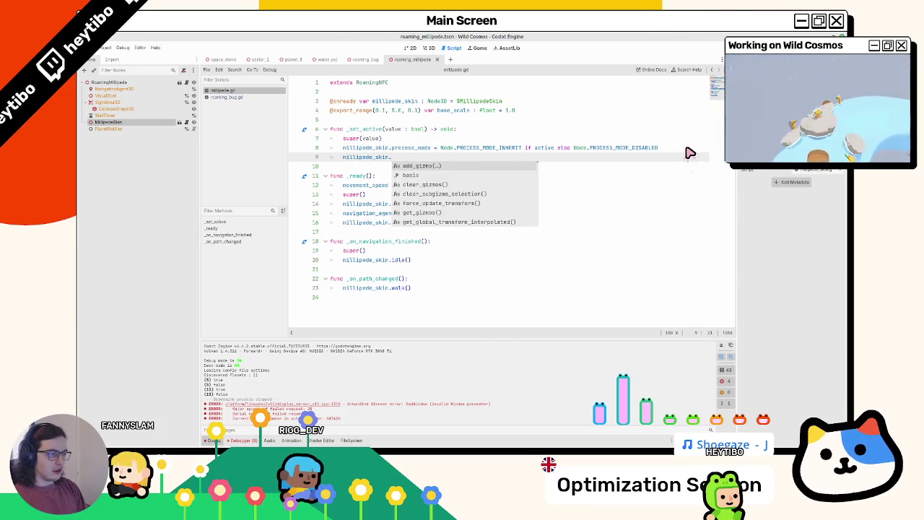
text(visible = active)
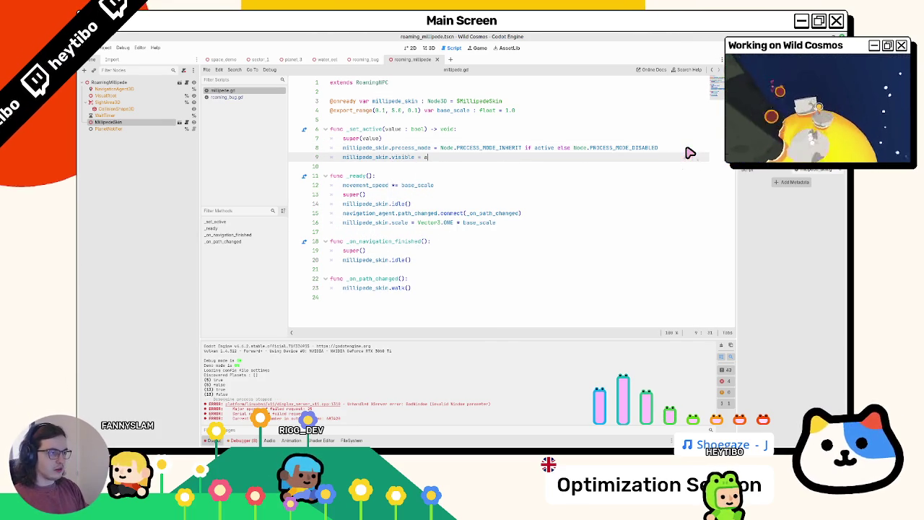
key(ctrl+shift+Left)
key(ctrl+shift+Left)
key(ctrl+shift+Left)
key(ctrl+c)
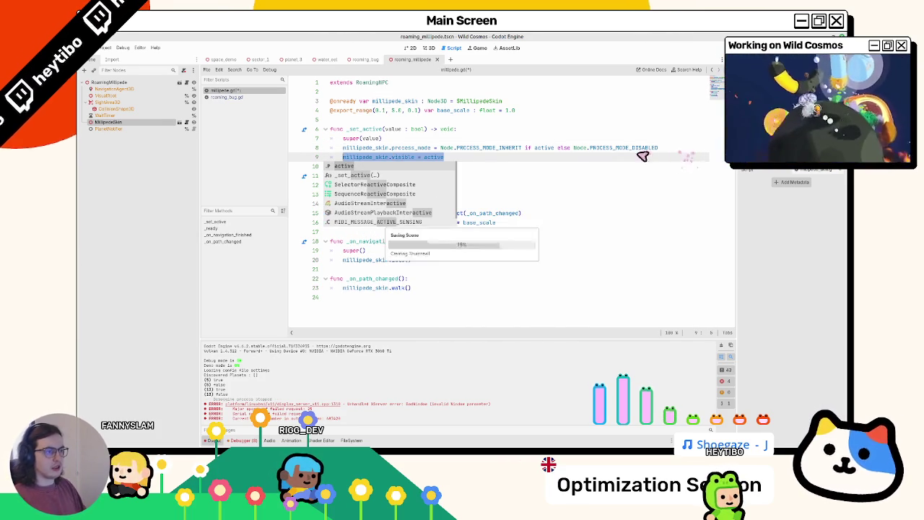
Paste the skin visibility line into roaming_bug.gd's _set_active after the process_mode line.
click(229, 97)
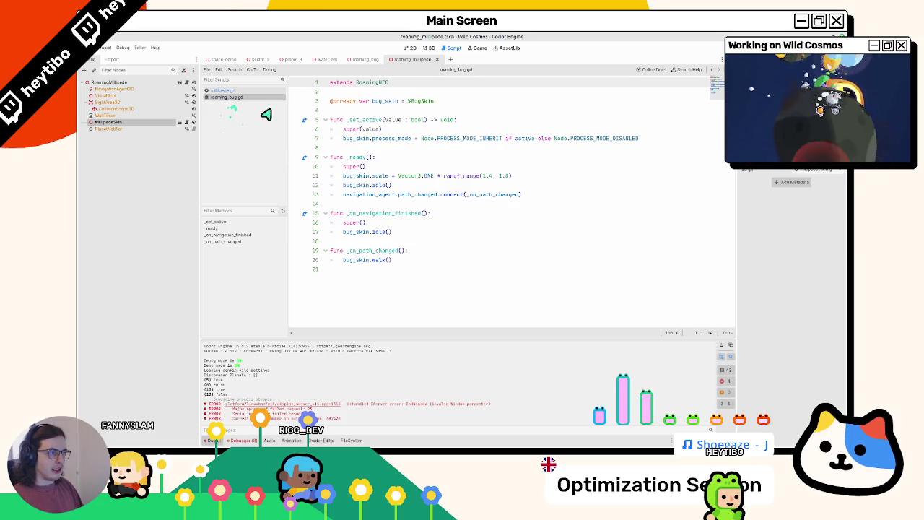
click(655, 141)
key(Return)
key(ctrl+v)
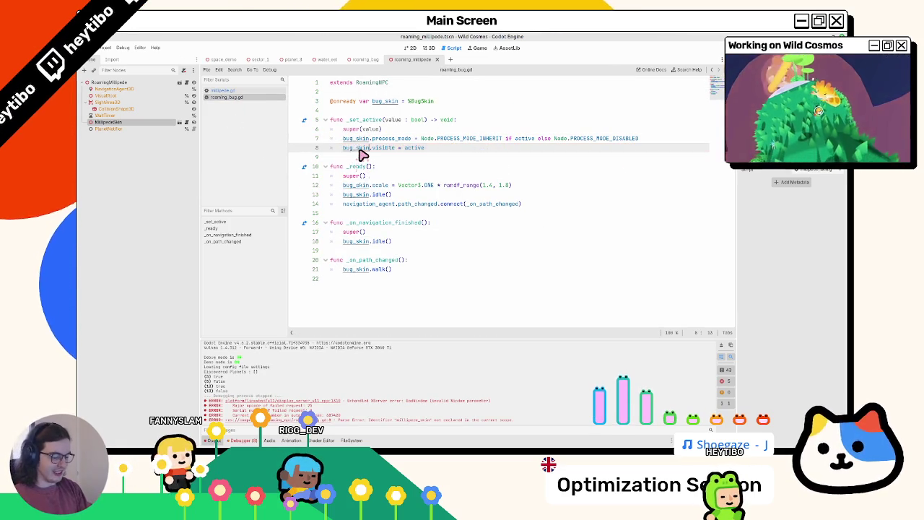
key(ctrl+shift+o)
Run the roaming_millipede scene, pull the camera back, and walk the character over the planets and log.
key(Return)
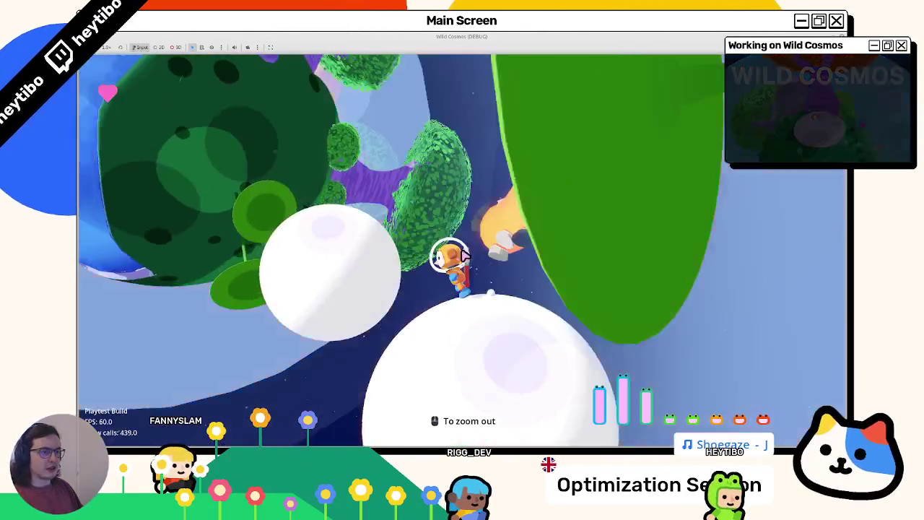
click(465, 256)
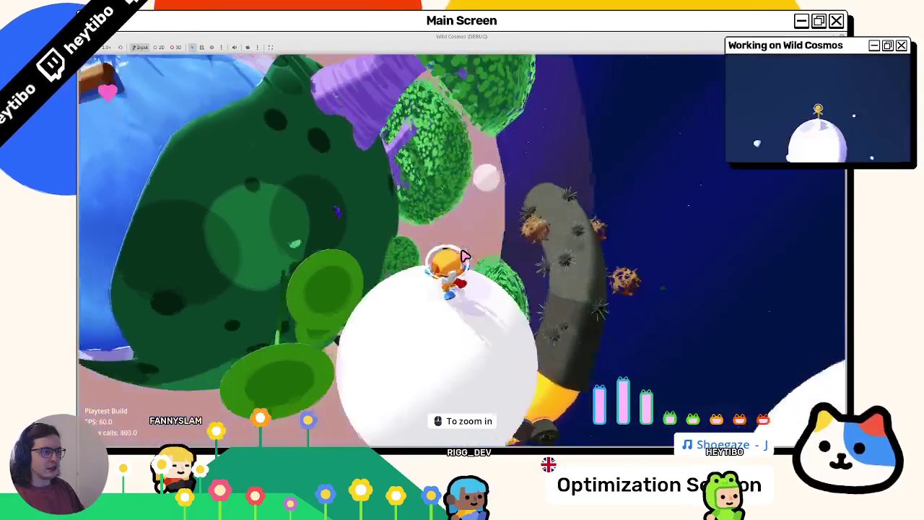
key(w)
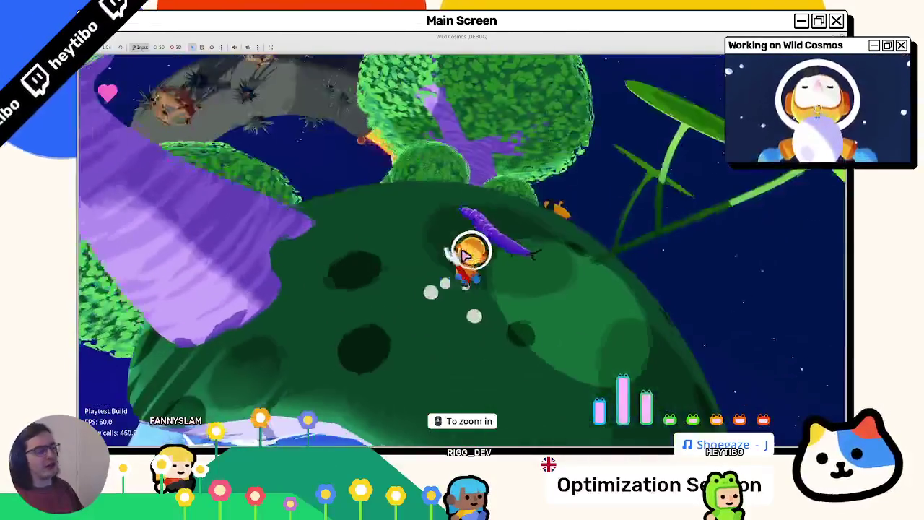
key(w)
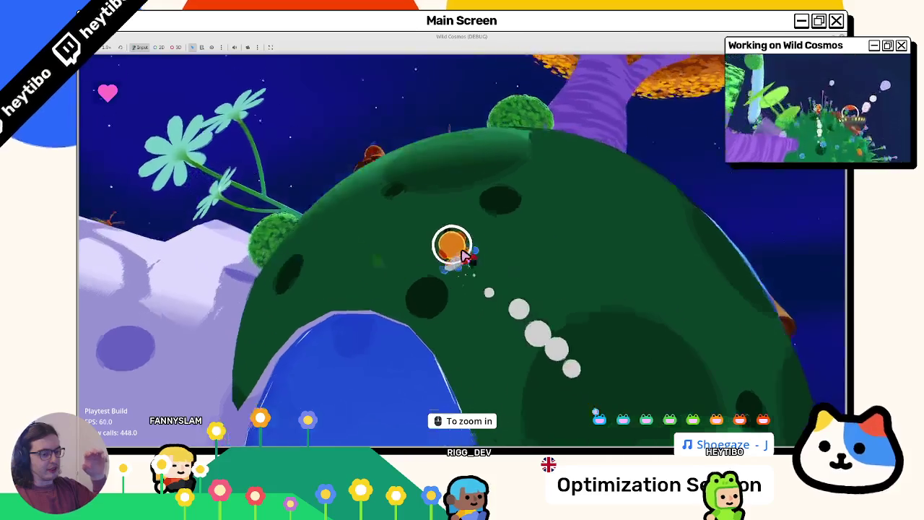
key(w)
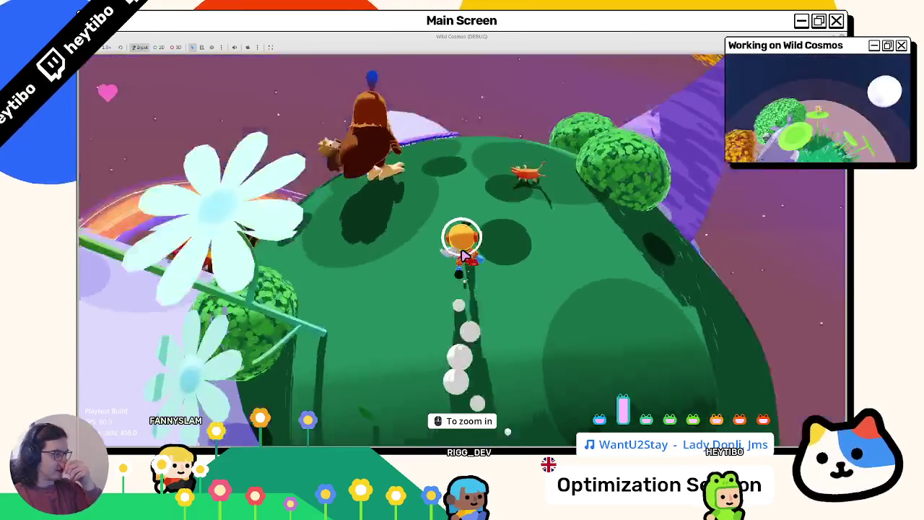
key(w)
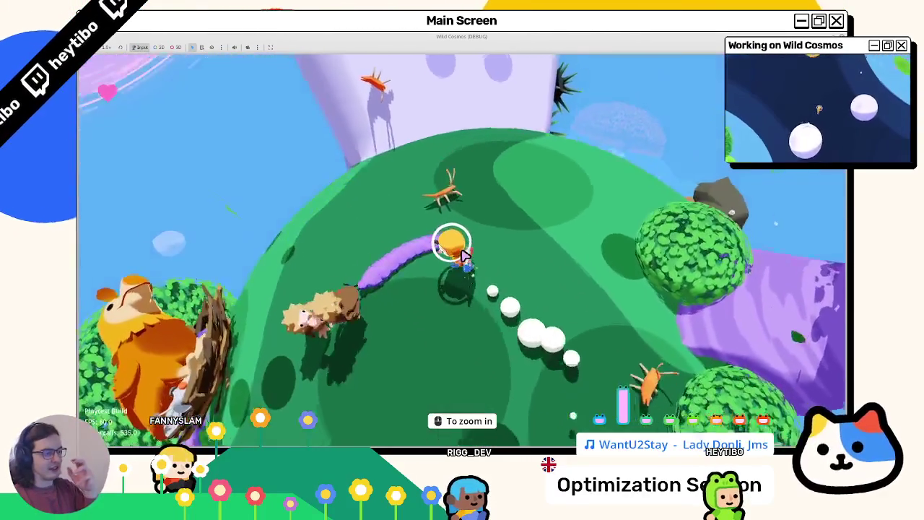
key(w)
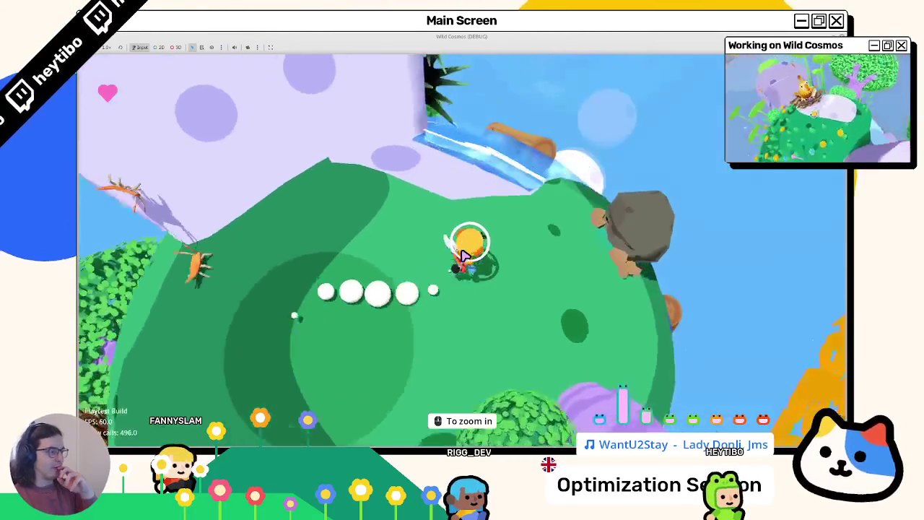
key(w)
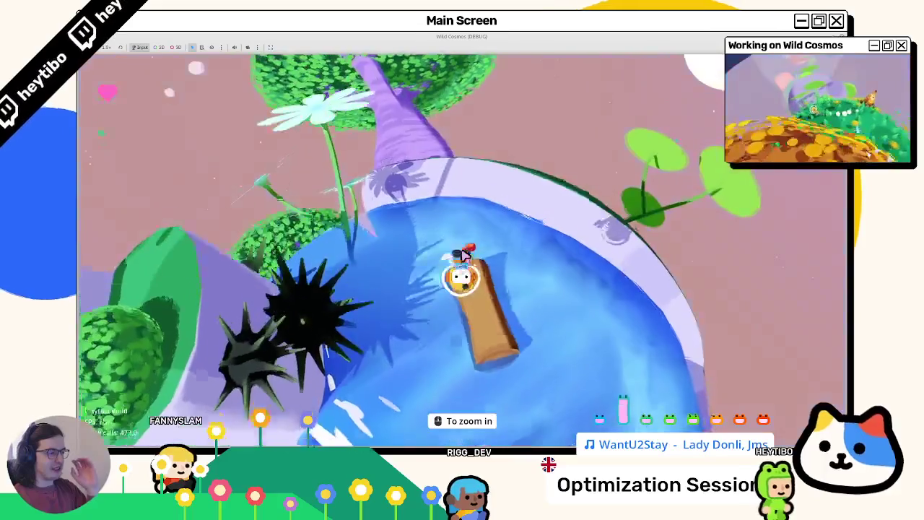
key(w)
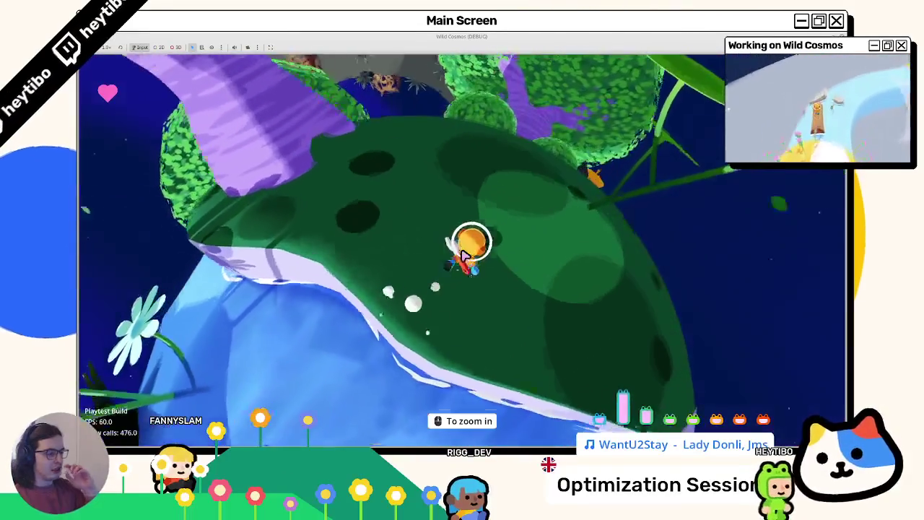
key(F8)
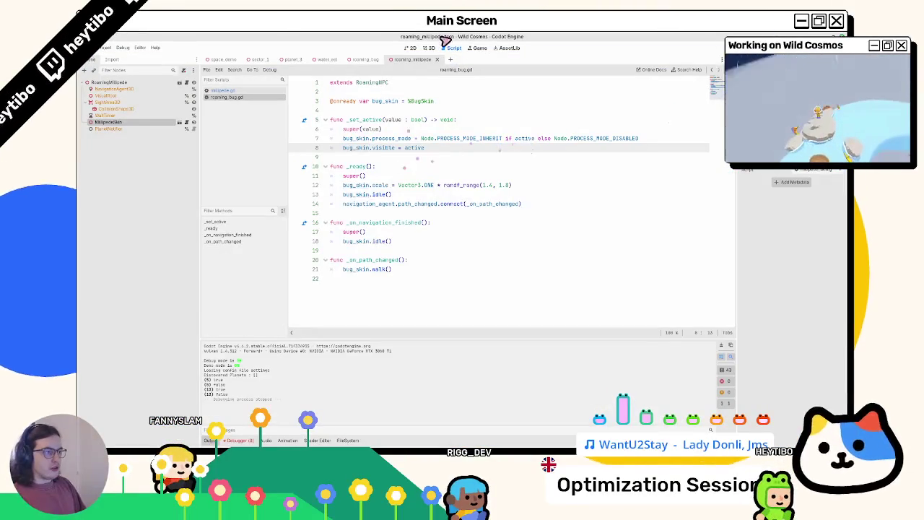
Close the roaming_millipede, roaming_bug, water_eel and planet_1 scene tabs.
click(429, 48)
mouse_move(409, 432)
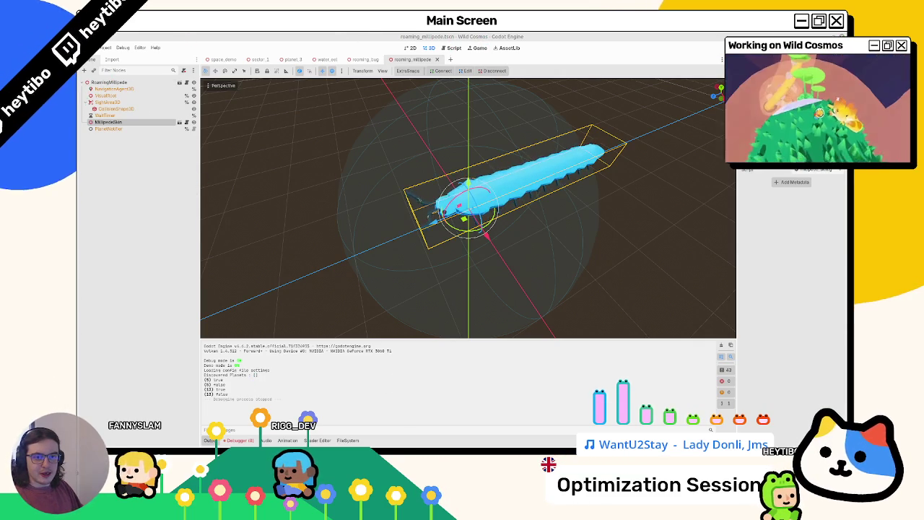
middle_click(413, 61)
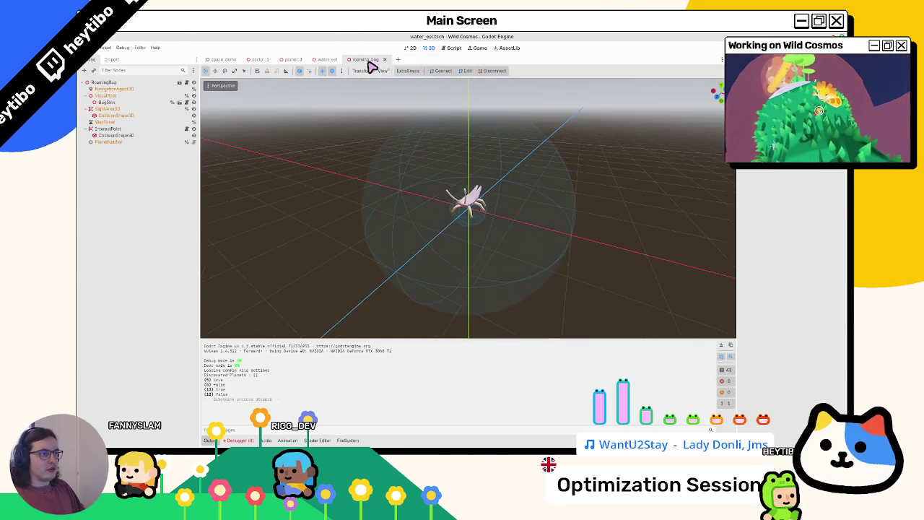
middle_click(366, 60)
middle_click(325, 61)
middle_click(293, 61)
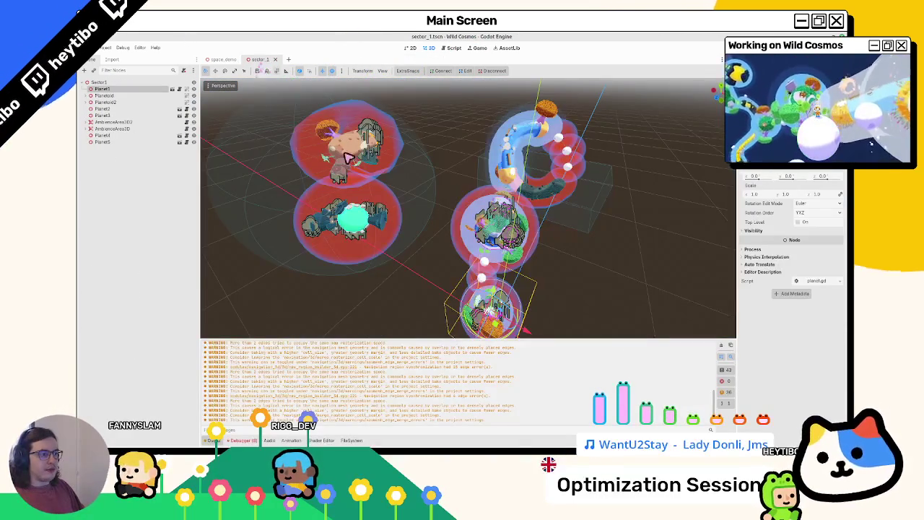
Look over the space_demo and sector_1 scenes, orbiting around the yellow-and-grey planet.
click(222, 59)
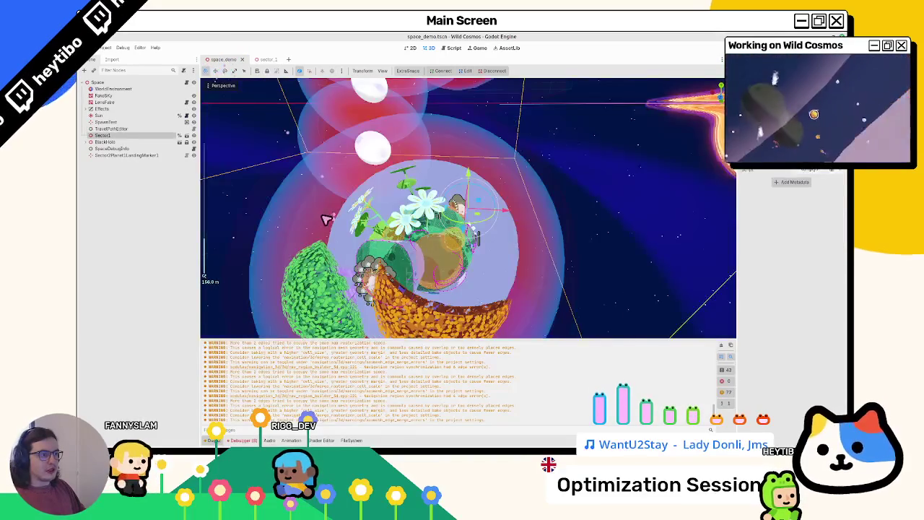
scroll(326, 219, down, 10)
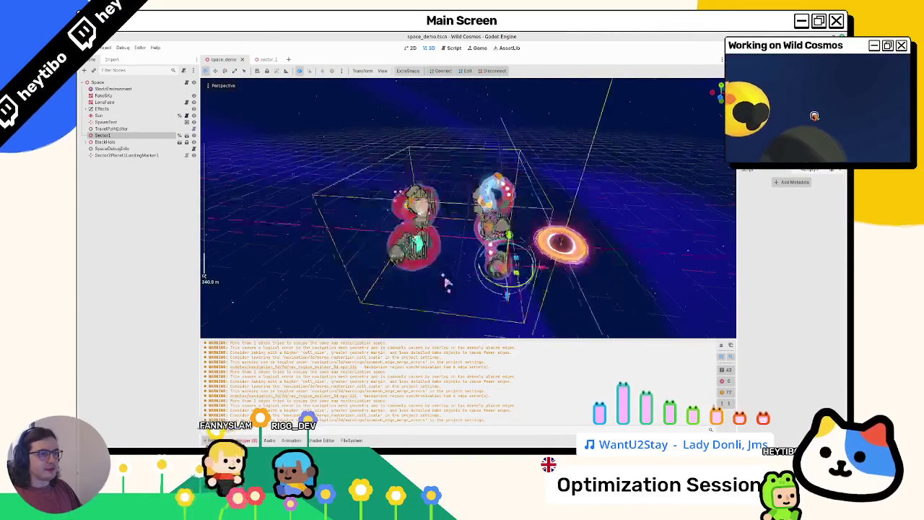
scroll(447, 283, up, 5)
click(264, 60)
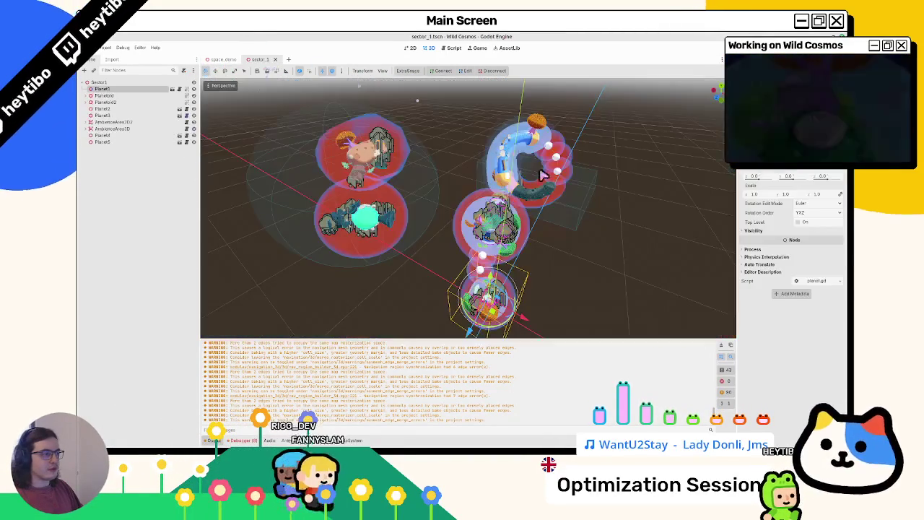
scroll(697, 283, up, 3)
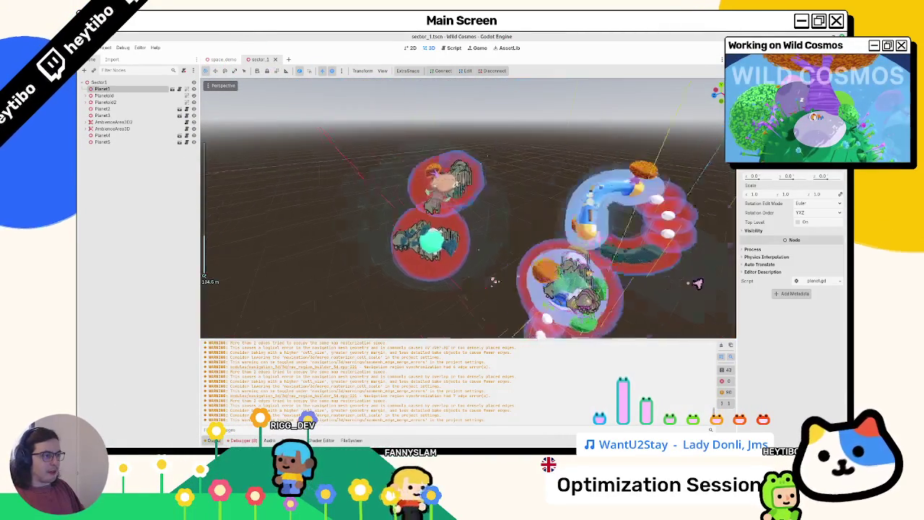
scroll(697, 283, up, 5)
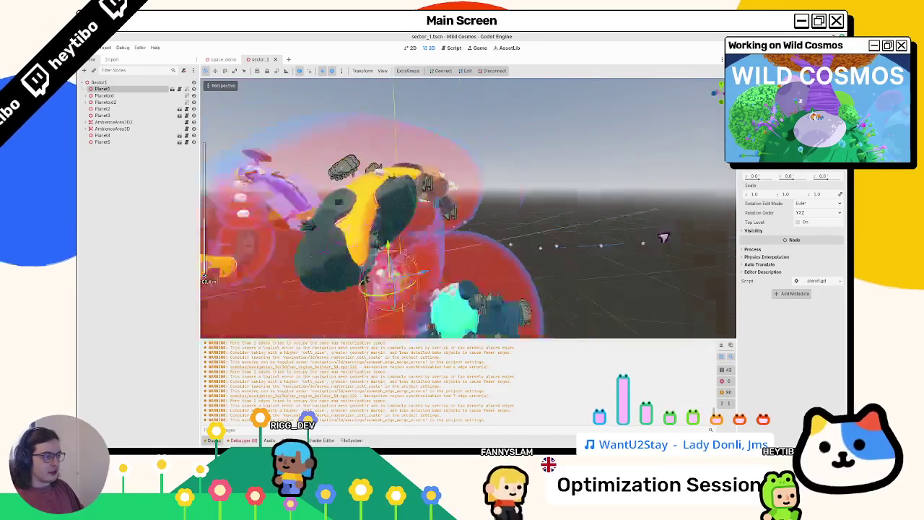
scroll(433, 250, up, 5)
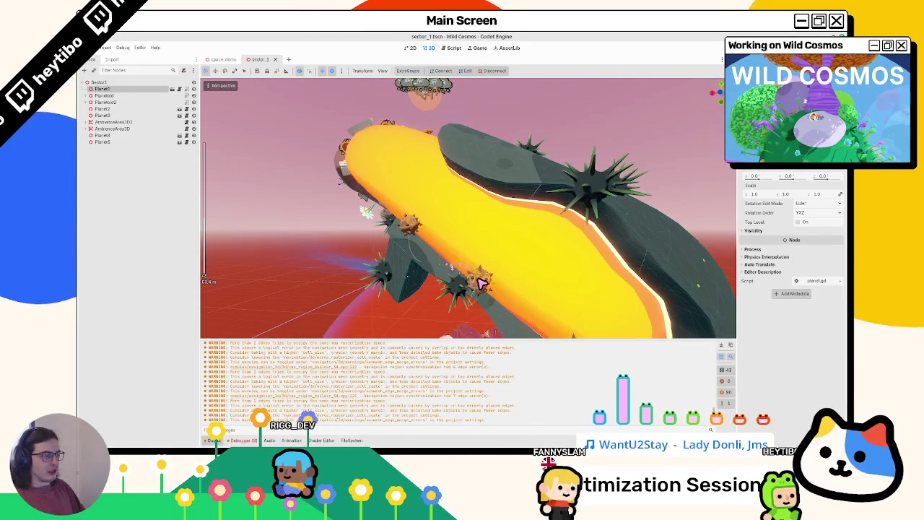
scroll(482, 280, down, 2)
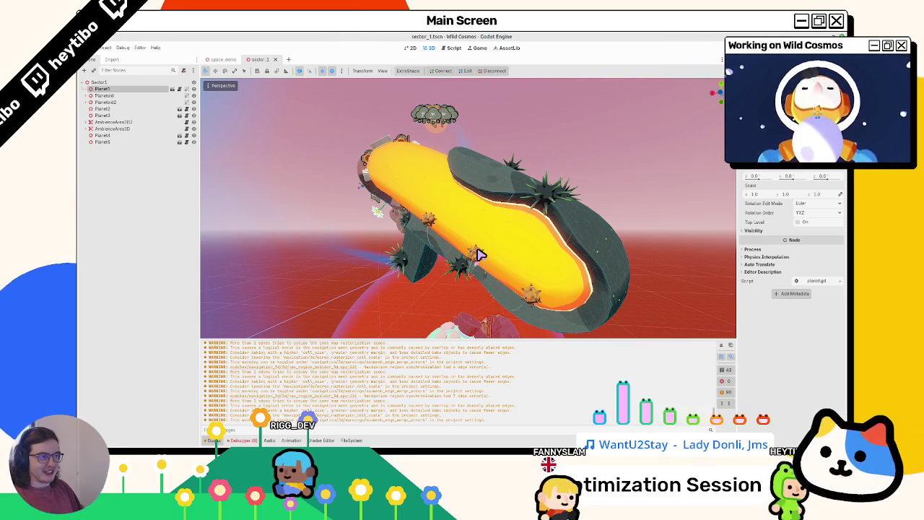
drag(475, 214, 511, 239)
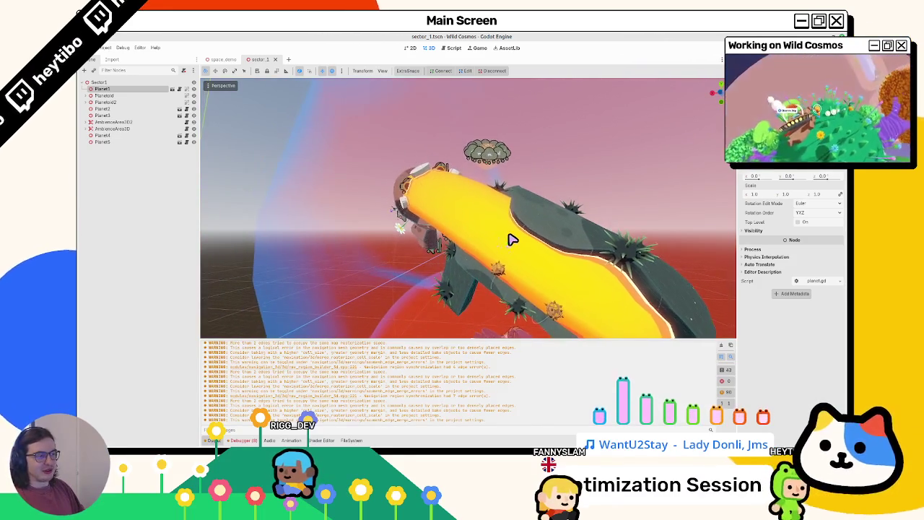
scroll(412, 183, up, 5)
scroll(346, 195, down, 2)
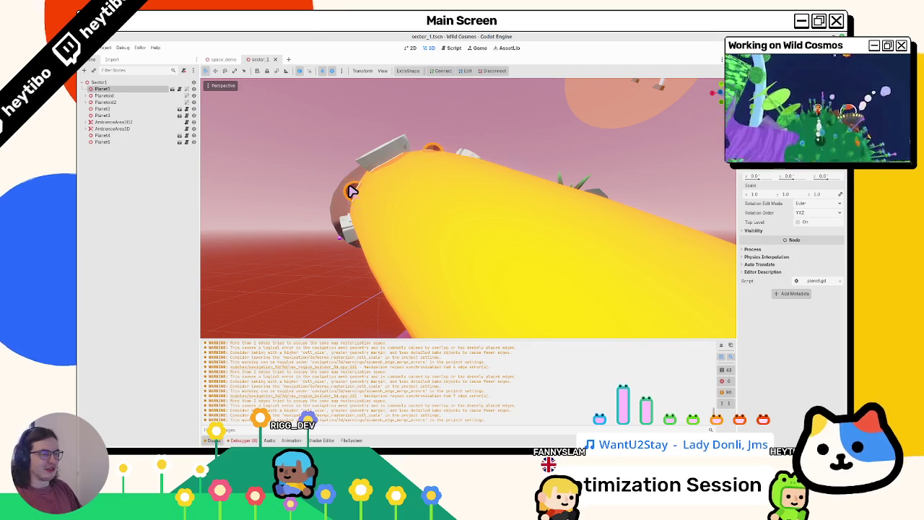
mouse_move(363, 201)
mouse_down()
mouse_move(384, 216)
mouse_move(433, 190)
mouse_move(462, 210)
mouse_move(433, 242)
mouse_move(437, 259)
mouse_move(412, 206)
mouse_up()
scroll(493, 230, down, 5)
scroll(426, 192, up, 2)
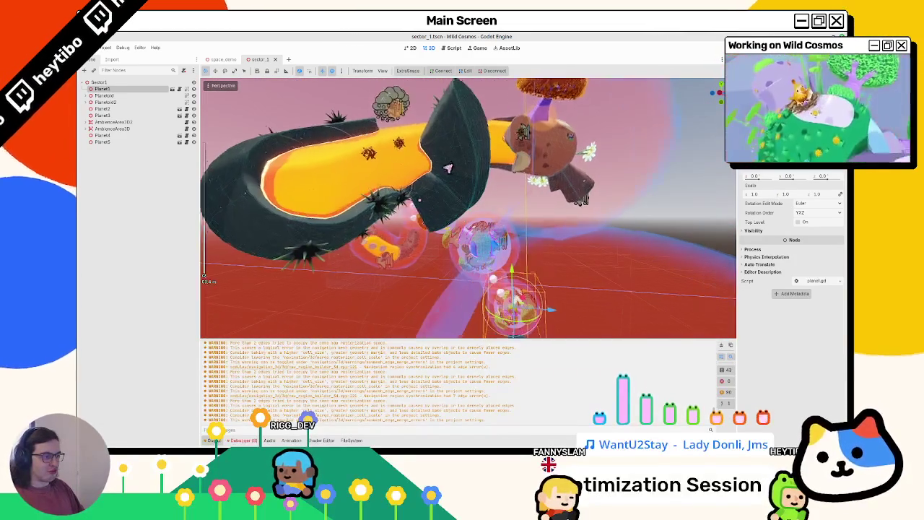
Select Planet4 in sector_1 and open its planet_4.tscn scene for editing.
click(453, 170)
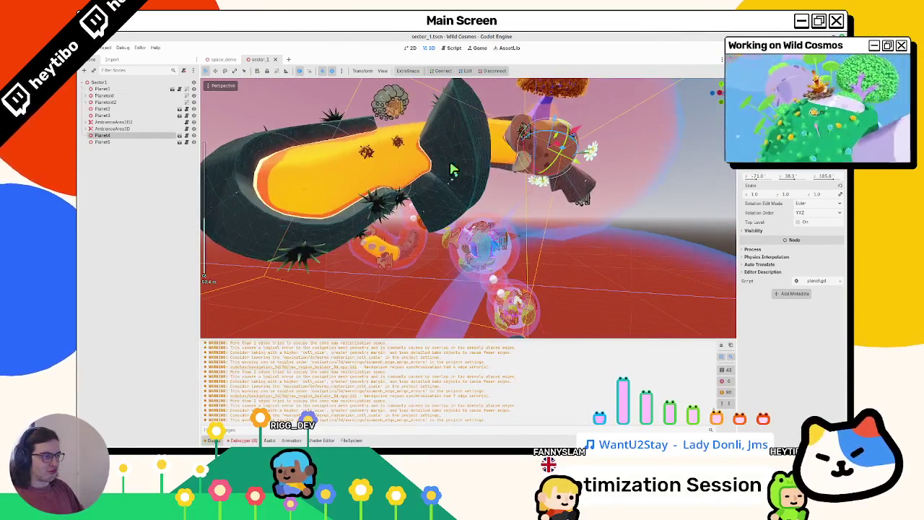
click(179, 136)
mouse_move(448, 216)
mouse_down()
mouse_move(476, 213)
mouse_move(465, 205)
mouse_move(437, 270)
mouse_move(501, 243)
mouse_move(470, 223)
mouse_move(524, 256)
mouse_move(416, 233)
mouse_move(509, 231)
mouse_move(493, 209)
mouse_move(508, 204)
mouse_up()
scroll(482, 233, up, 3)
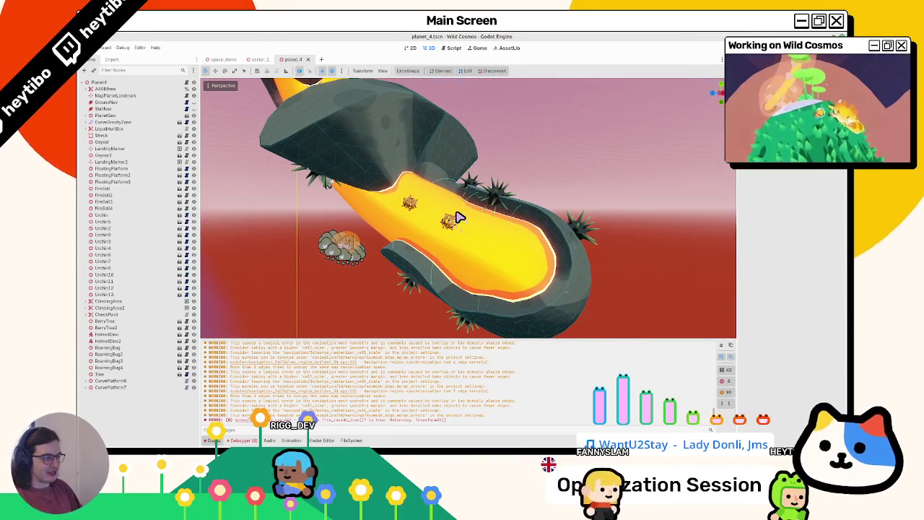
Clear and collapse the Output panel, then orbit around the lava strip.
click(720, 345)
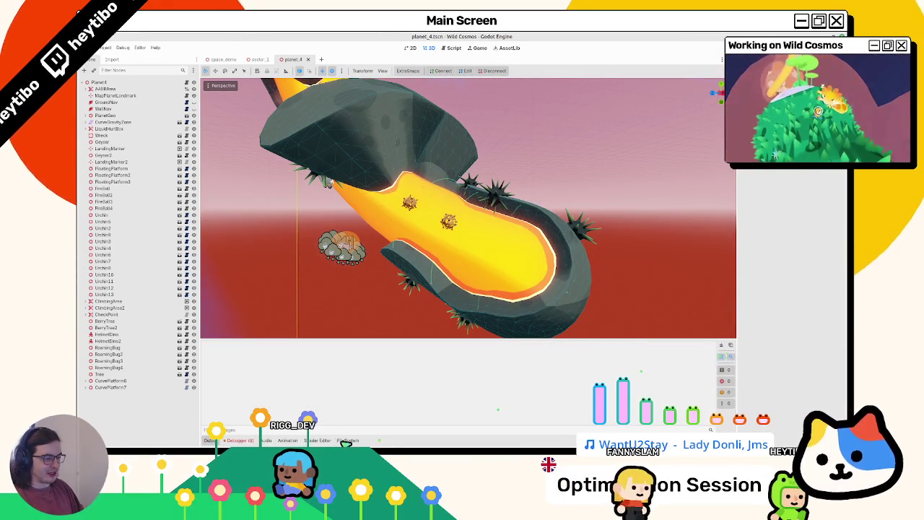
click(210, 440)
mouse_move(277, 222)
mouse_down()
mouse_move(361, 347)
mouse_move(386, 291)
mouse_up()
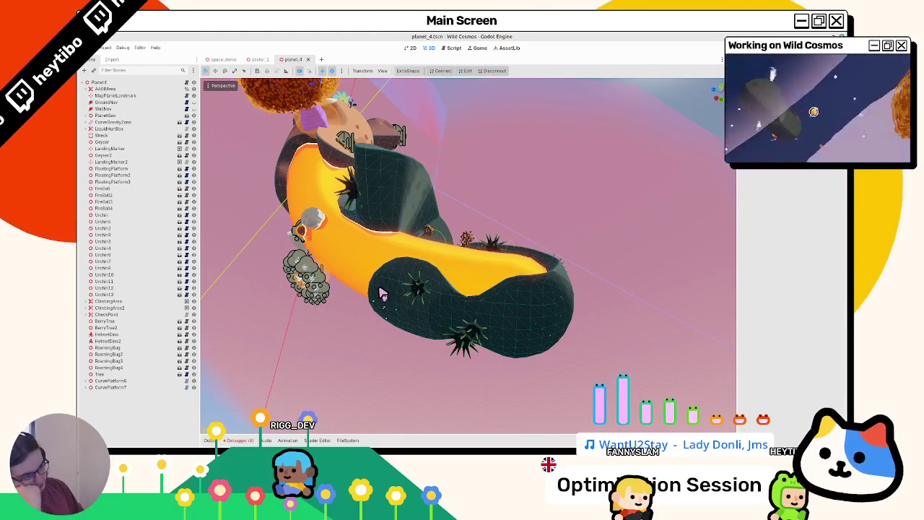
mouse_move(374, 298)
mouse_down()
mouse_move(398, 265)
mouse_move(426, 318)
mouse_move(416, 330)
mouse_up()
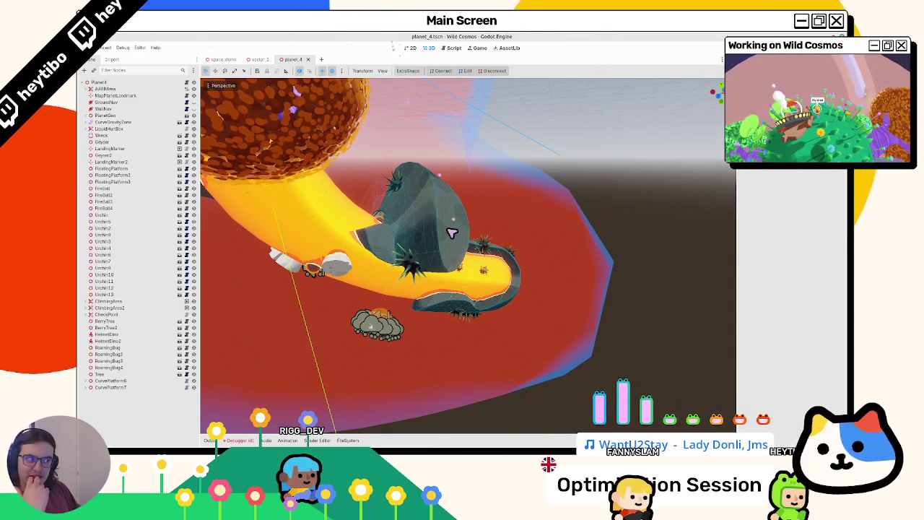
Select the Fireball node and open its fireball.tscn scene.
drag(452, 233, 420, 278)
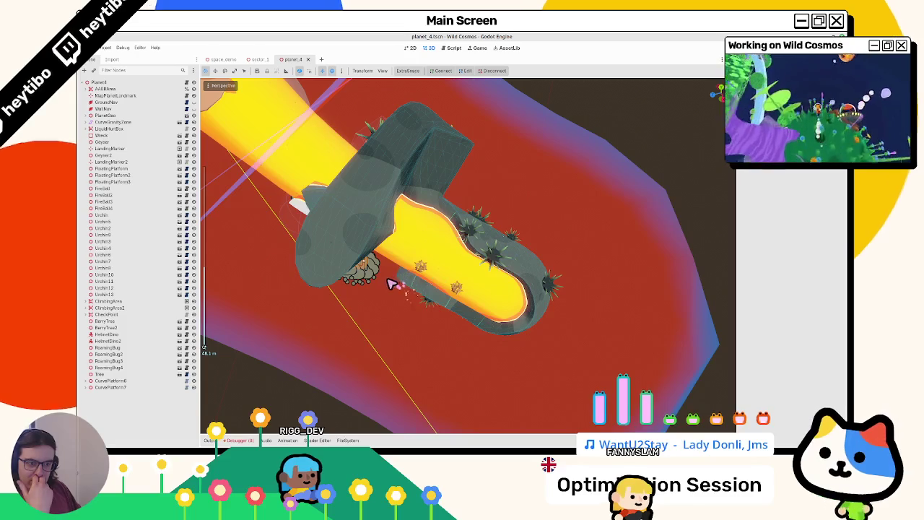
click(137, 190)
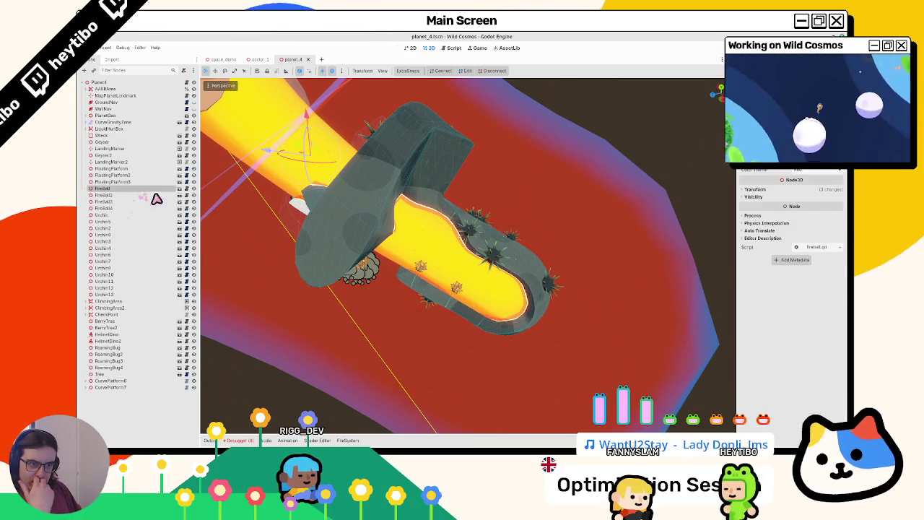
click(180, 189)
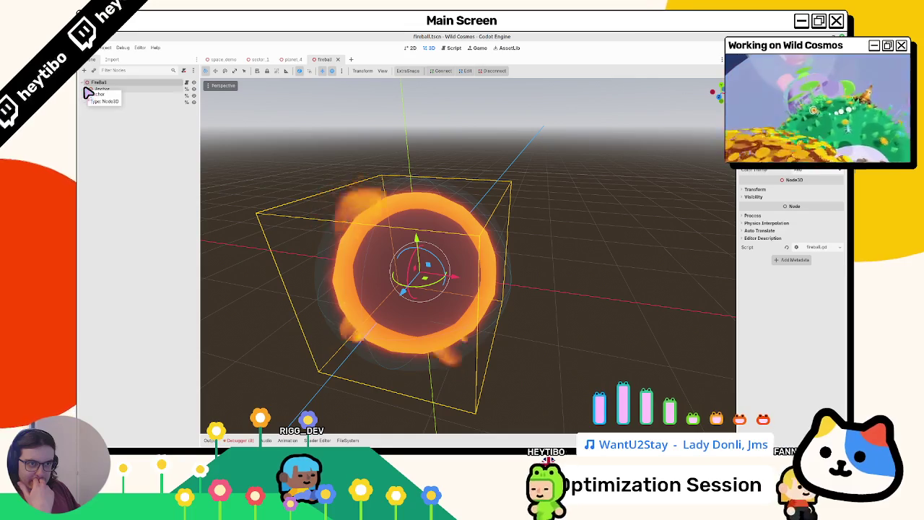
Open fireball.gd and review _ready, the _jump_tween function and its tween_method setup.
click(186, 84)
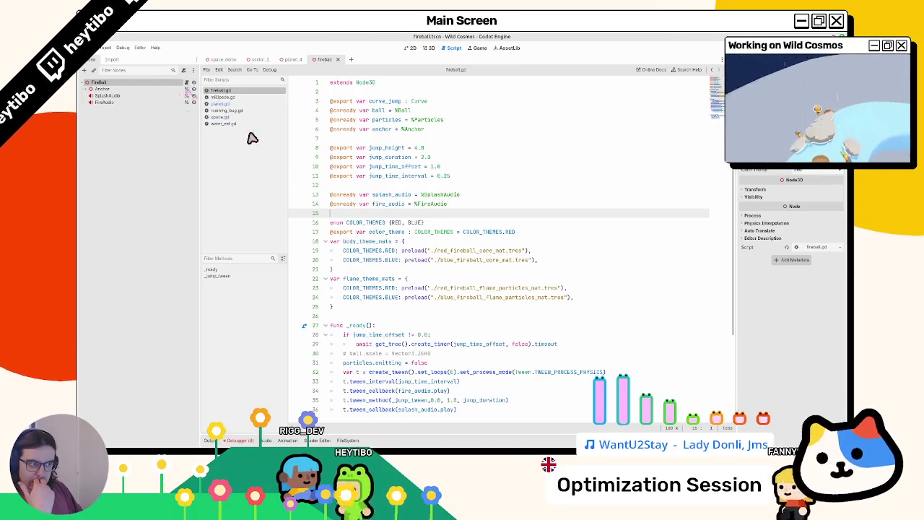
scroll(368, 263, down, 4)
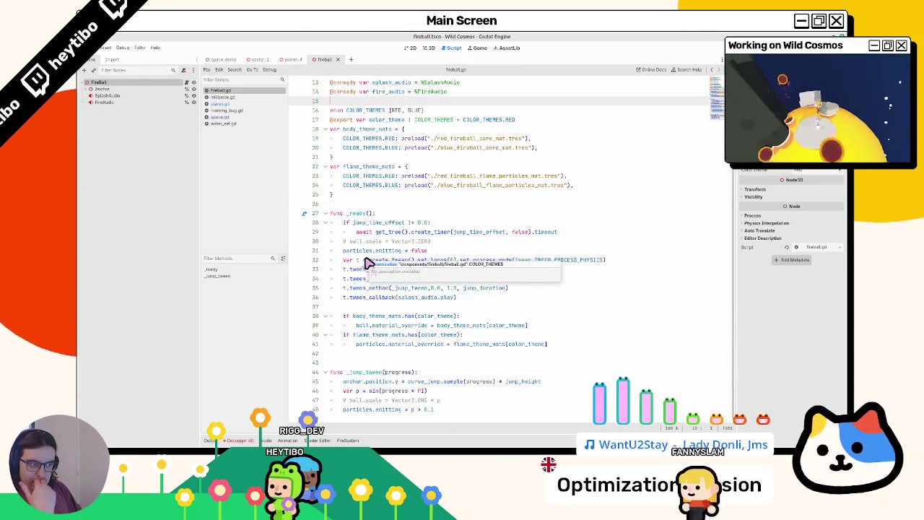
scroll(365, 264, up, 4)
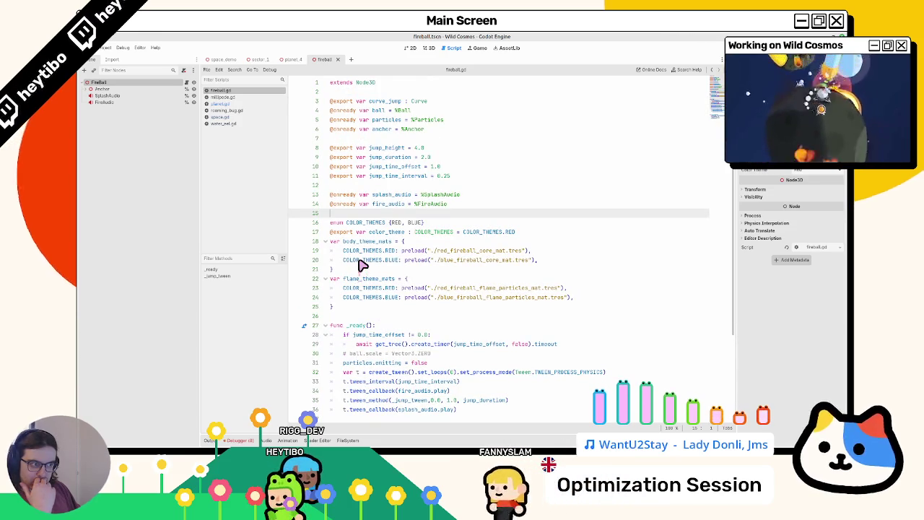
scroll(363, 265, down, 4)
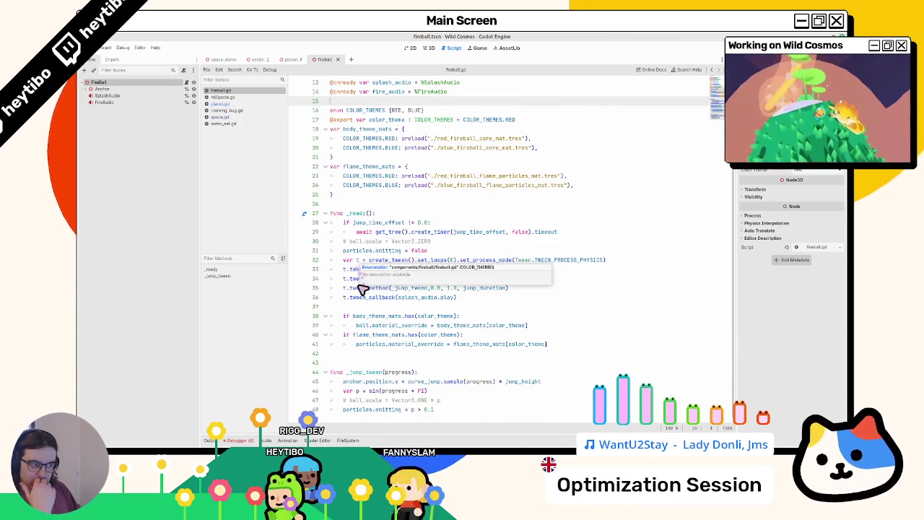
double_click(367, 372)
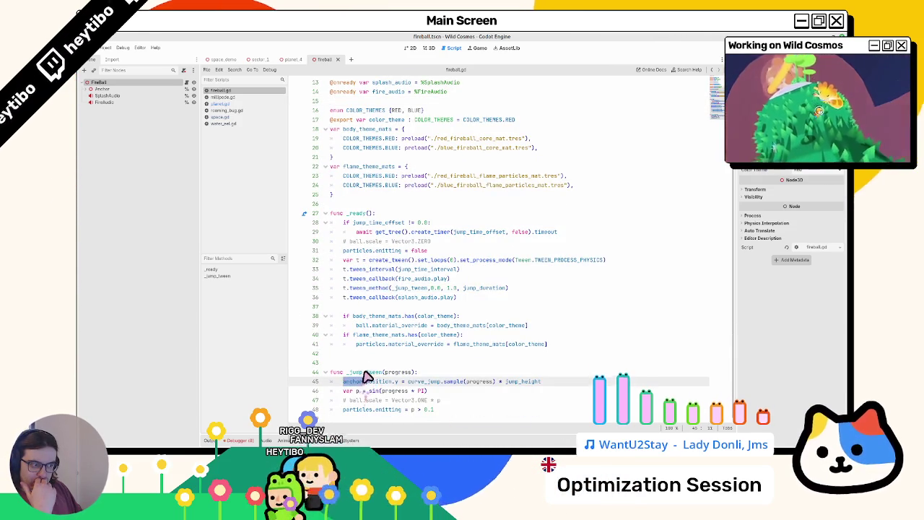
double_click(375, 345)
double_click(379, 335)
double_click(373, 289)
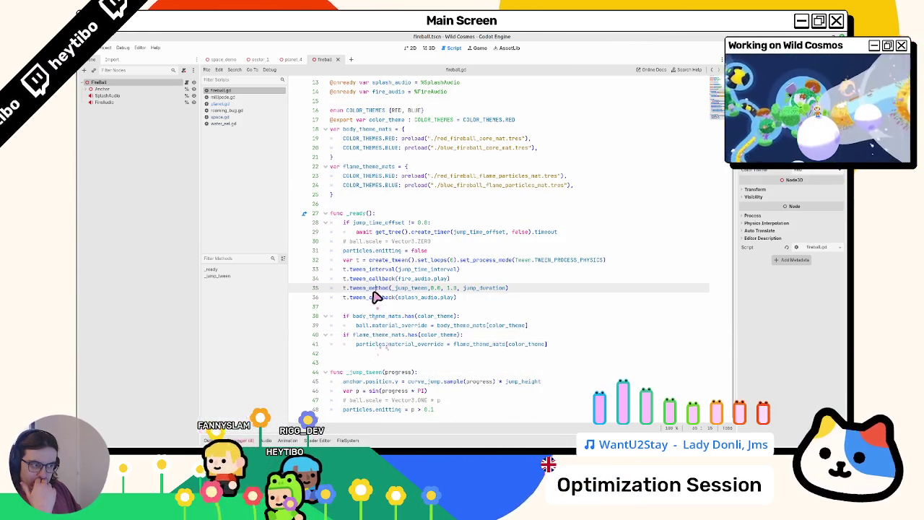
drag(365, 260, 365, 297)
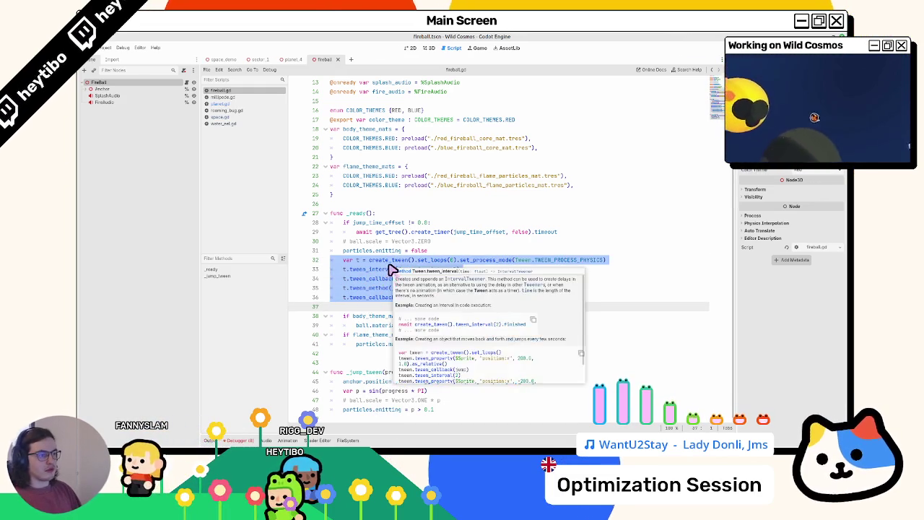
key(Escape)
double_click(382, 251)
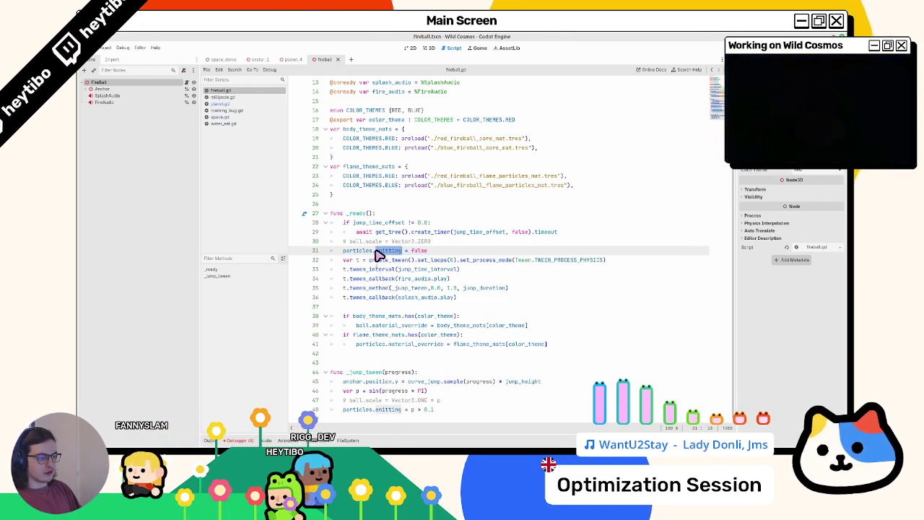
Add blank lines at the end of _ready after the material_override lines.
click(378, 363)
key(Return)
key(Return)
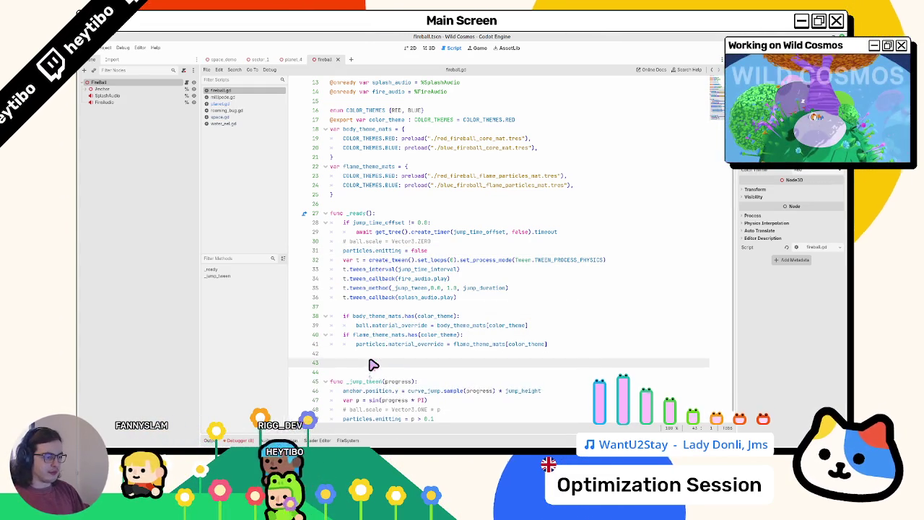
scroll(431, 326, down, 1)
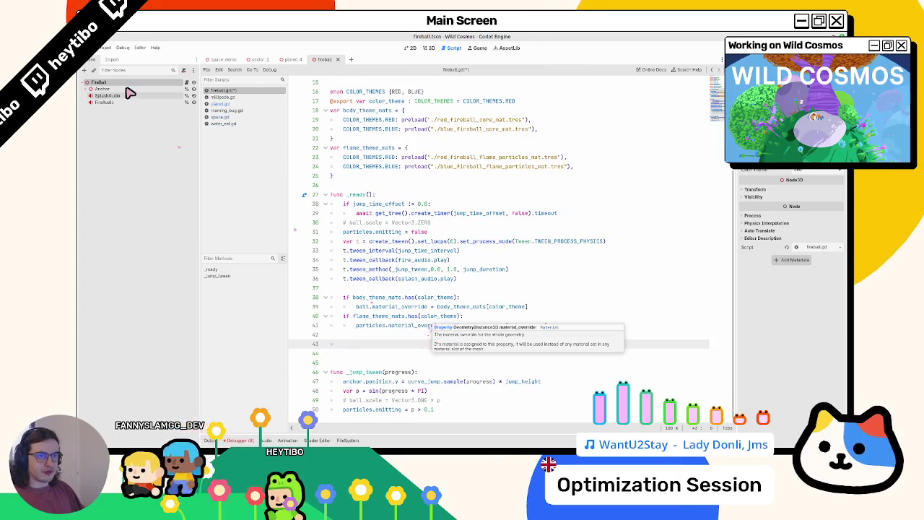
Add a PlanetNotifier node with a unique name and drag an onready reference into fireball.gd.
key(ctrl+a)
text(planet)
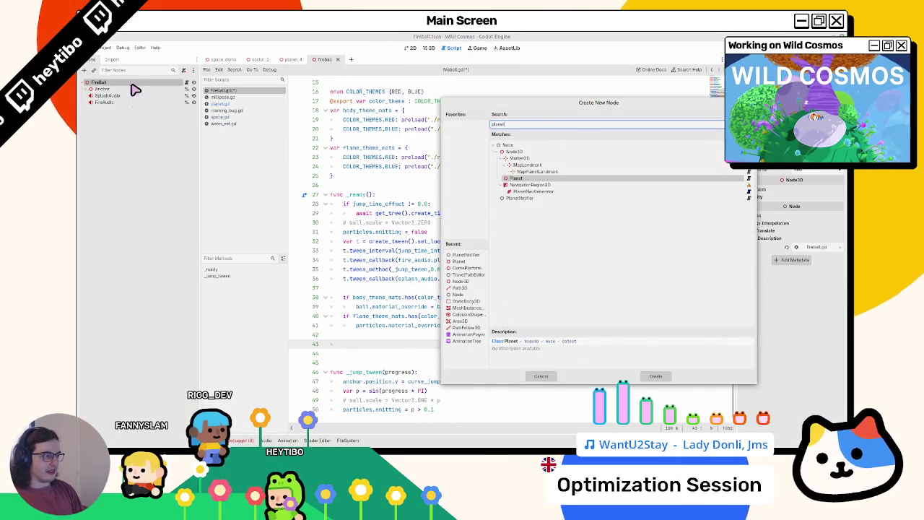
key(Down)
key(Down)
key(Return)
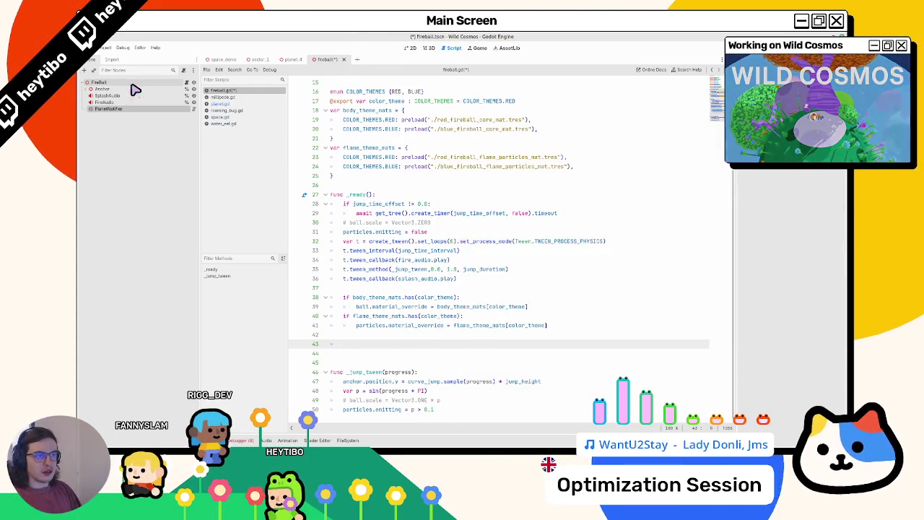
right_click(149, 111)
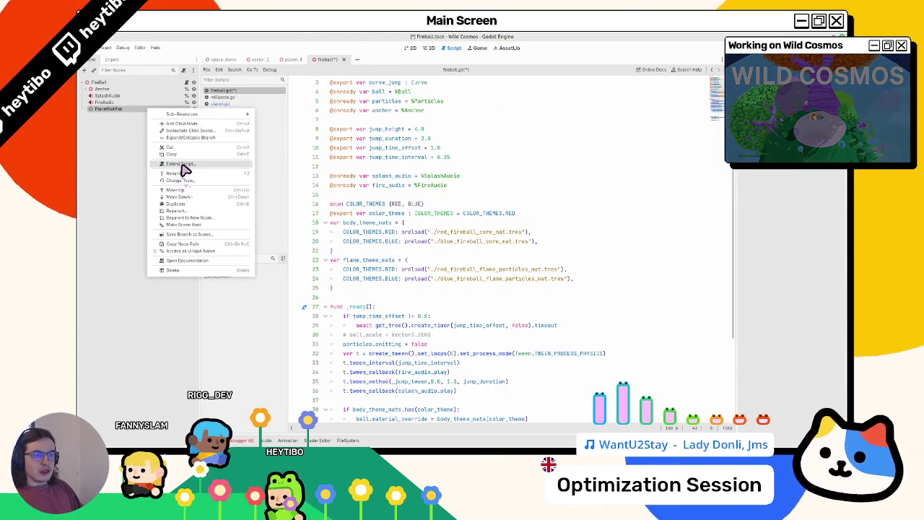
click(192, 253)
mouse_move(148, 110)
mouse_down()
mouse_move(466, 169)
mouse_move(412, 206)
mouse_move(401, 203)
mouse_up()
In _ready, connect planet_notifier.player_is_on_planet to a _set_ handler.
scroll(450, 288, down, 4)
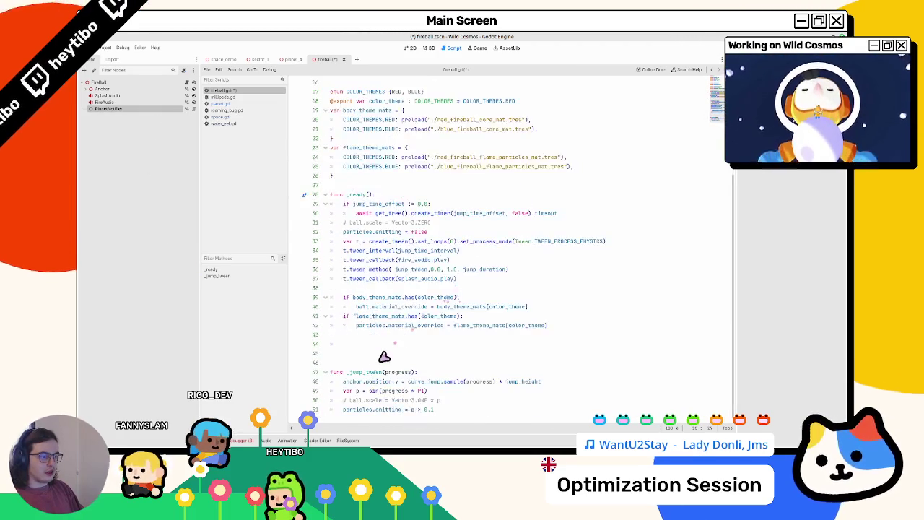
click(397, 346)
text(.pla)
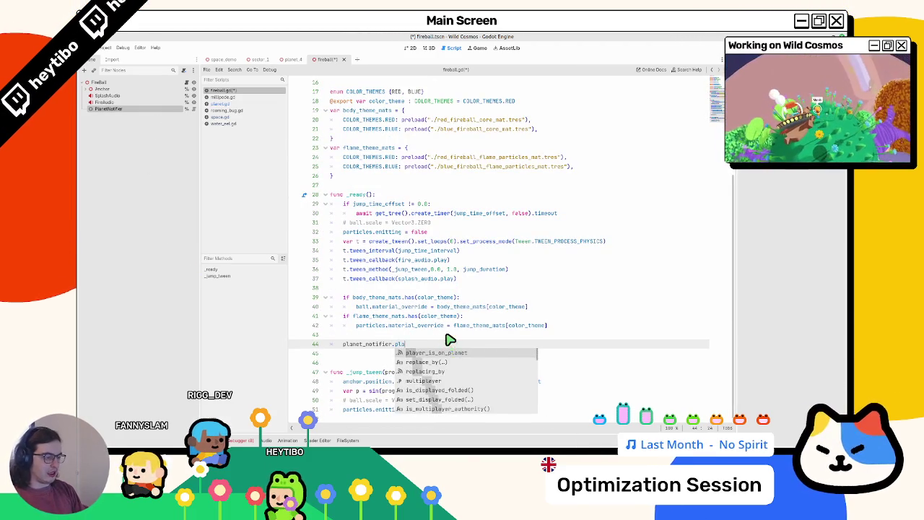
key(Return)
text(.)
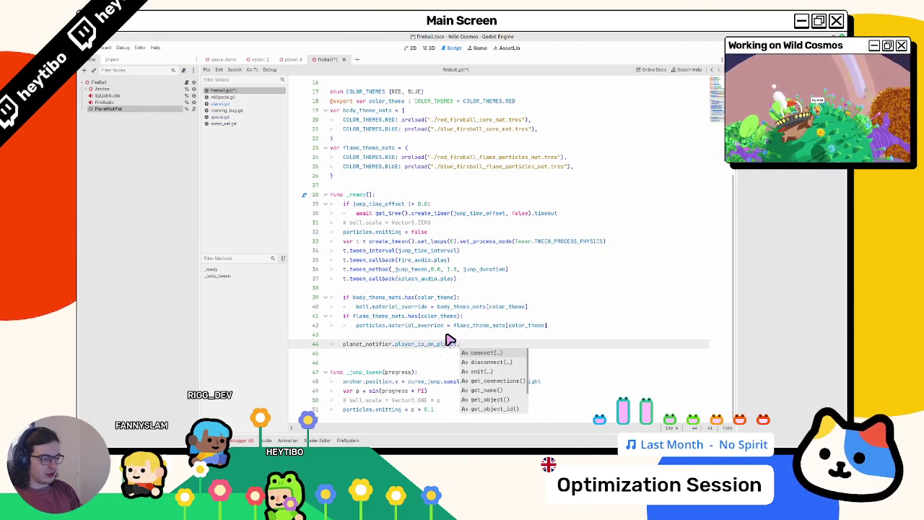
key(Return)
key(BackSpace)
key(BackSpace)
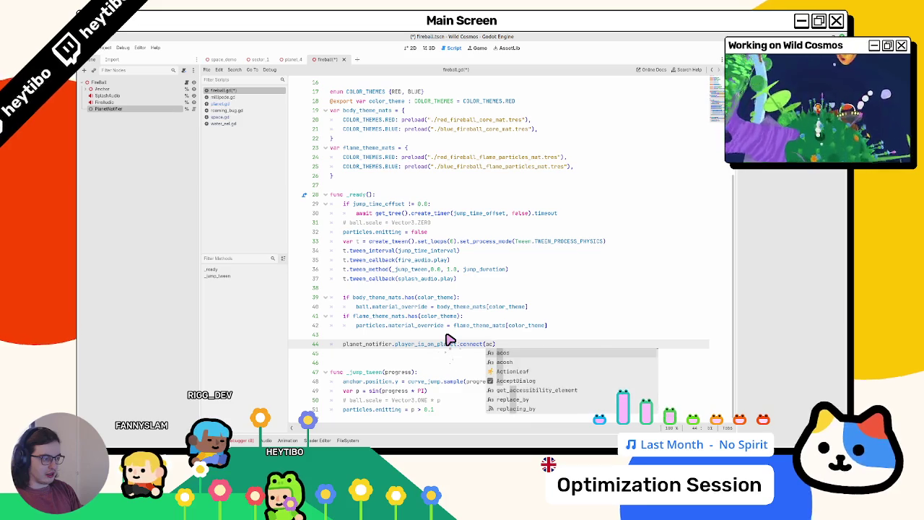
text(_set_active)
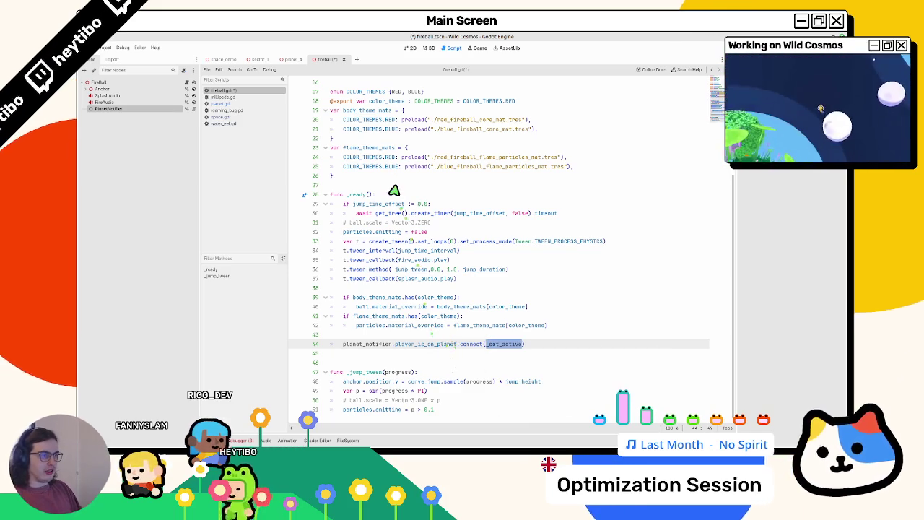
scroll(394, 195, up, 5)
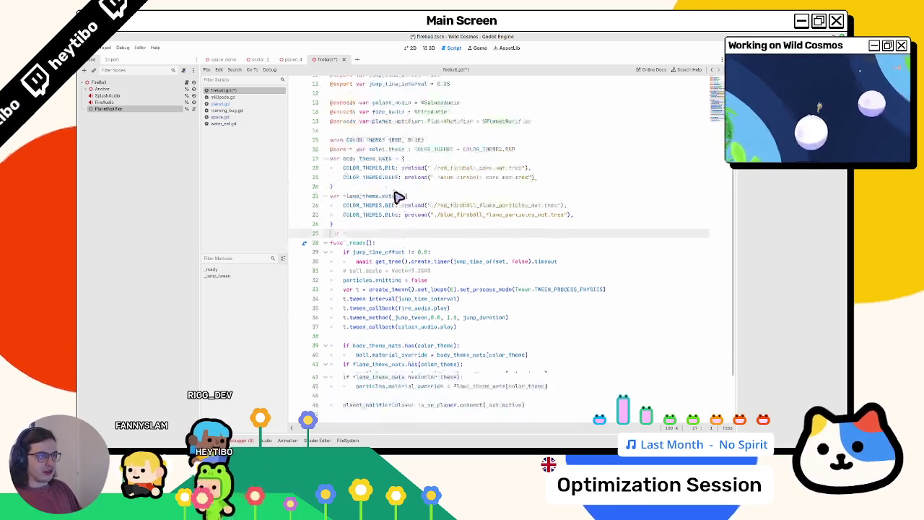
scroll(397, 205, down, 5)
Declare 'var active: bool = false' and write func _set_active with 'active = value'.
key(Return)
key(Return)
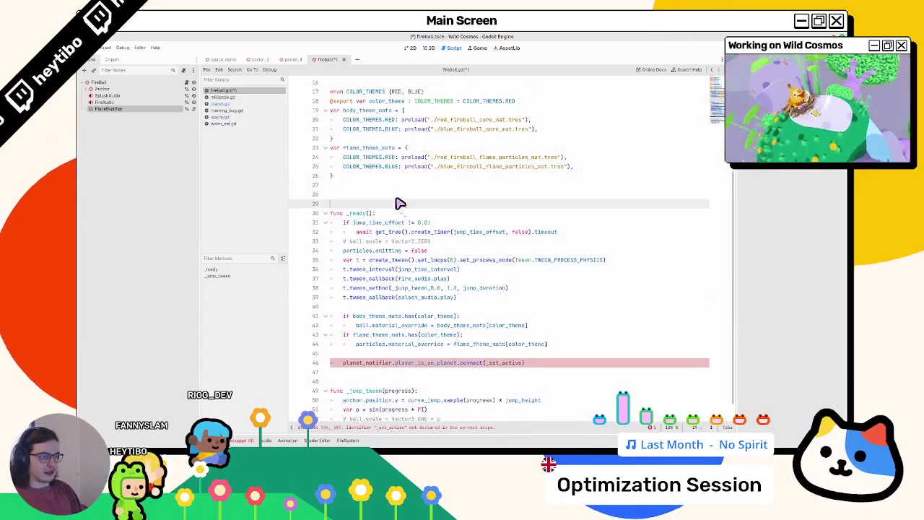
text(var active: b)
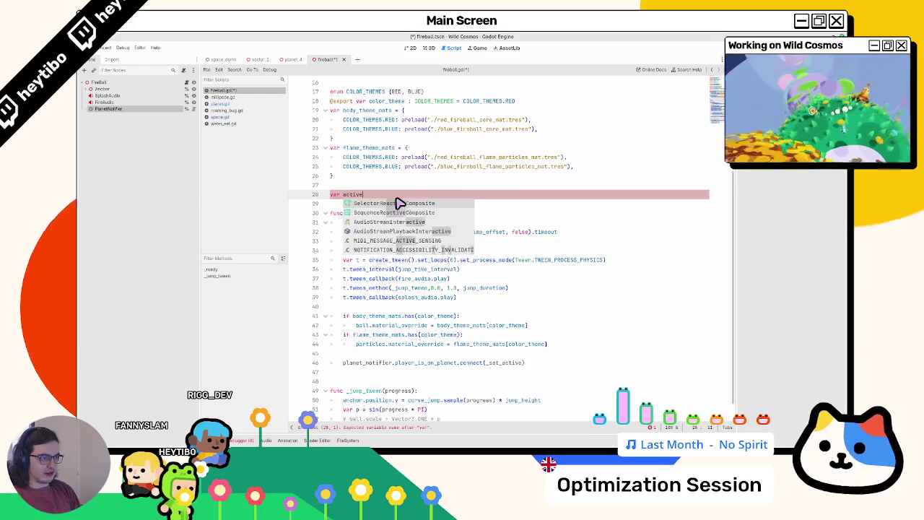
text(ool = false)
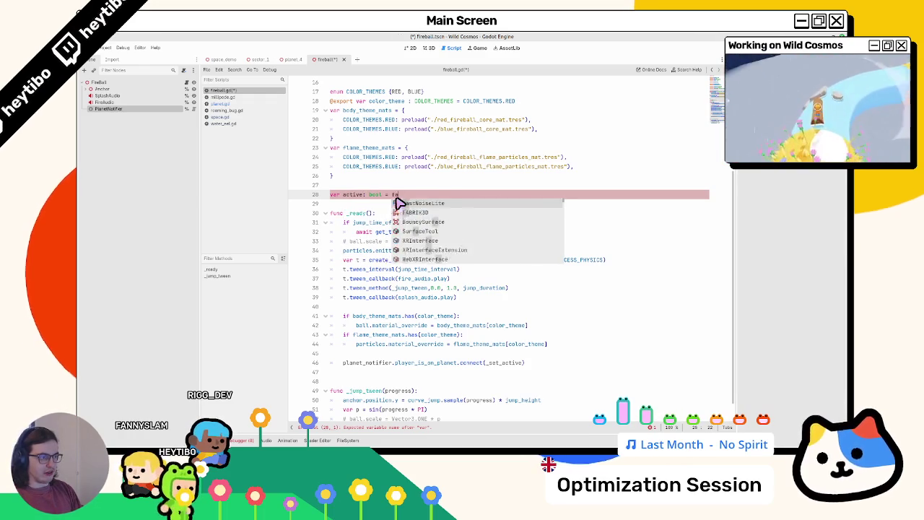
key(Return)
key(Return)
text(func _)
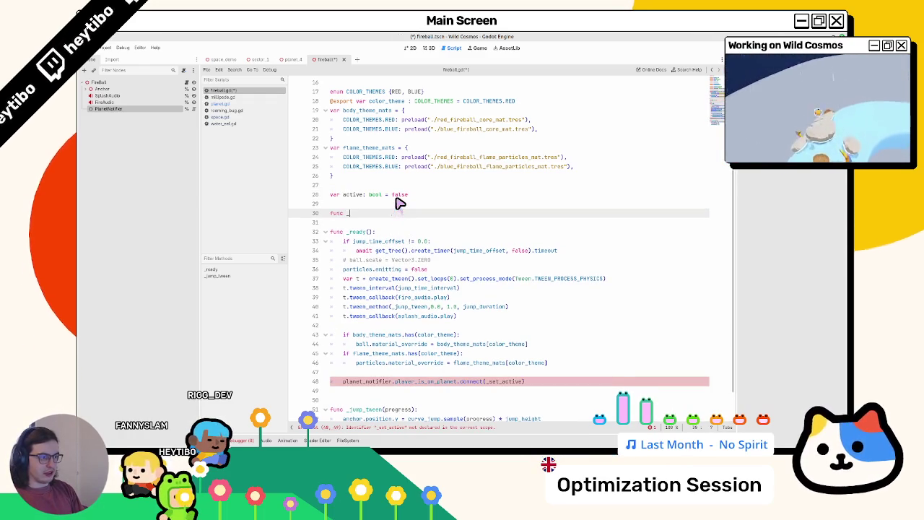
text(set_active()
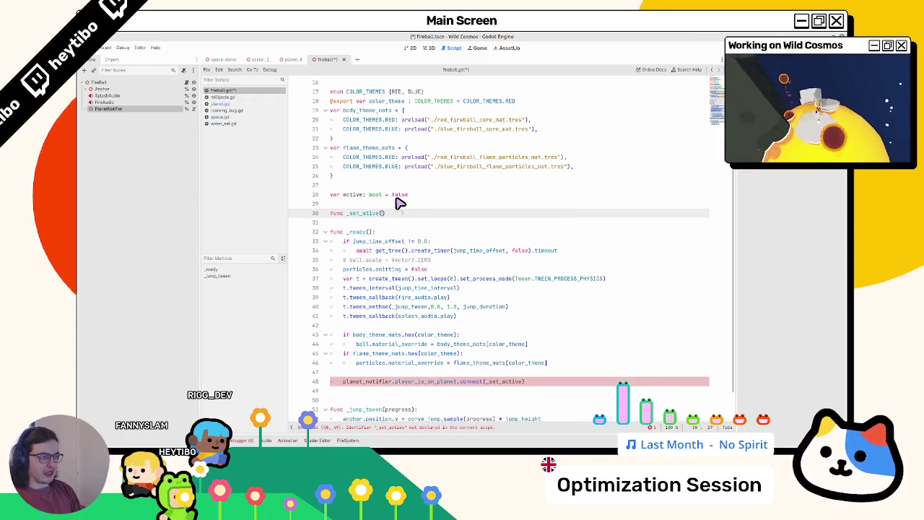
text(c)
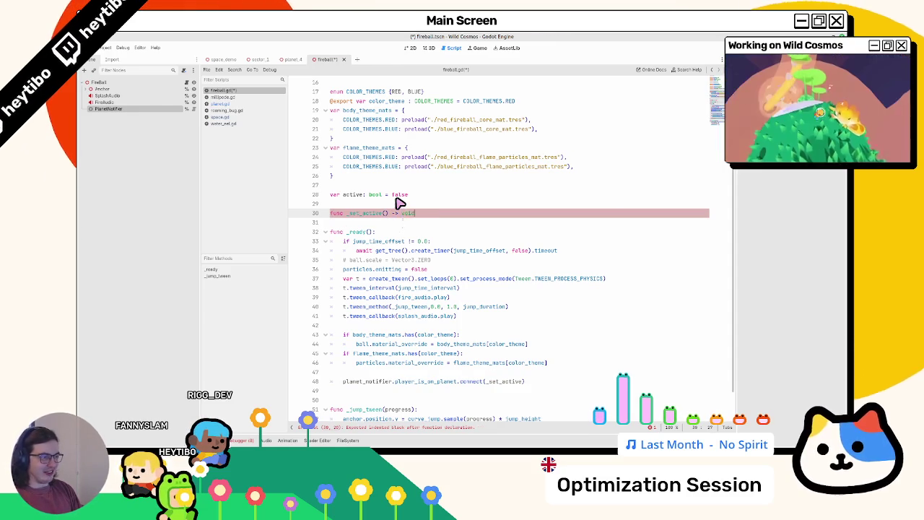
text(:)
key(Return)
text(pass)
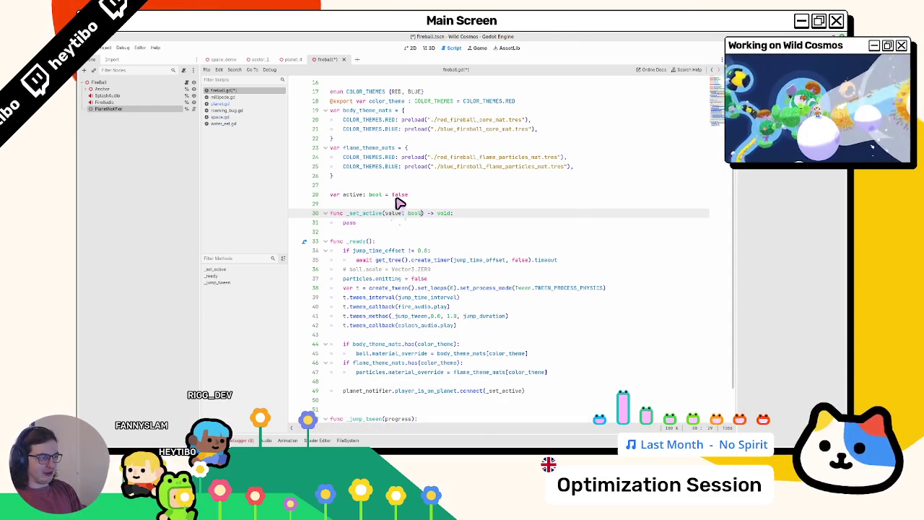
key(Down)
text(ctive = value)
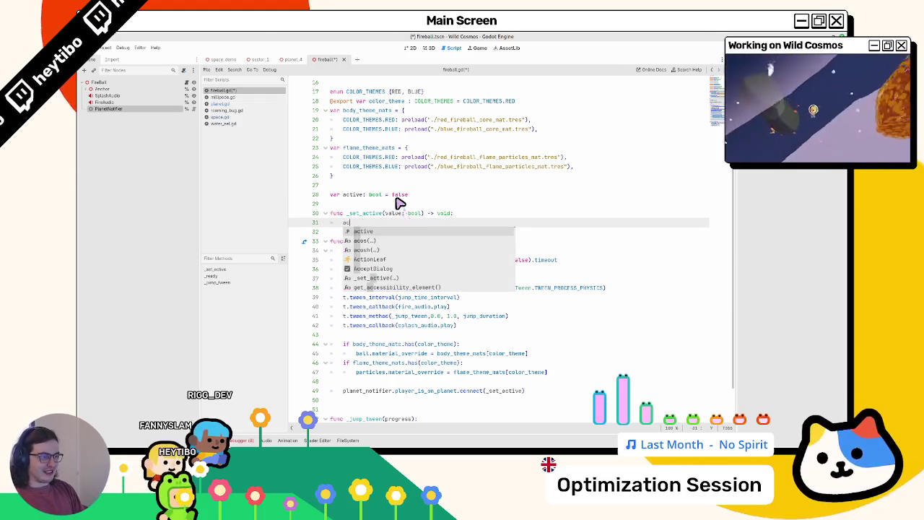
Append ': set = _set_active' to the active variable declaration.
click(400, 204)
key(Up)
key(End)
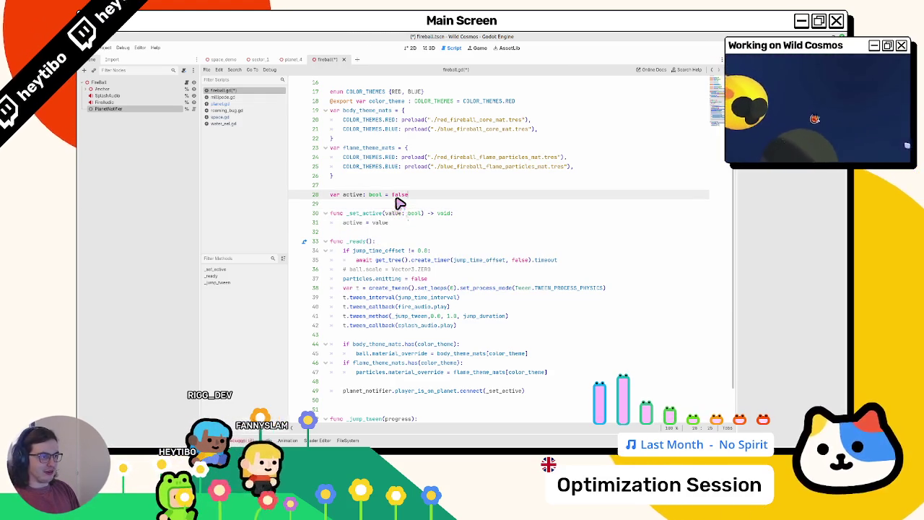
text(: set = _set_active)
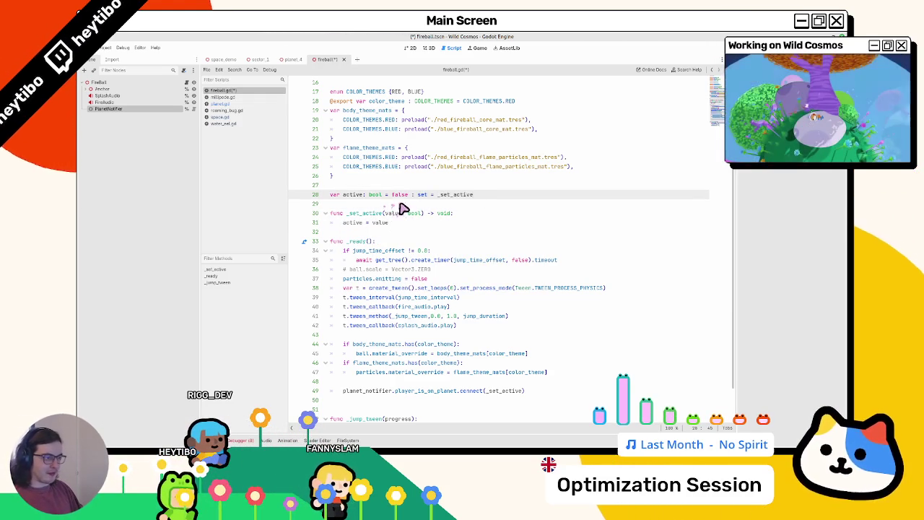
click(404, 213)
key(Down)
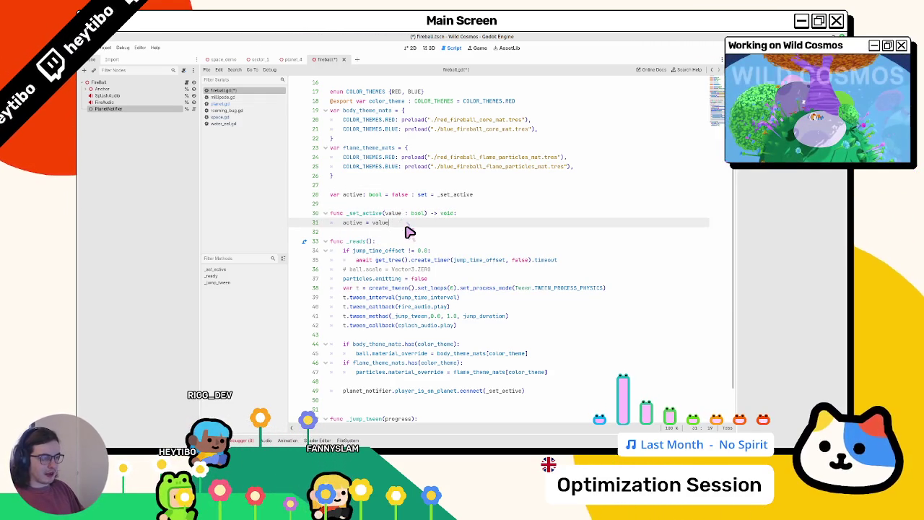
key(Return)
Call _set_active(planet_notifier.active) at the end of _ready.
scroll(409, 232, down, 2)
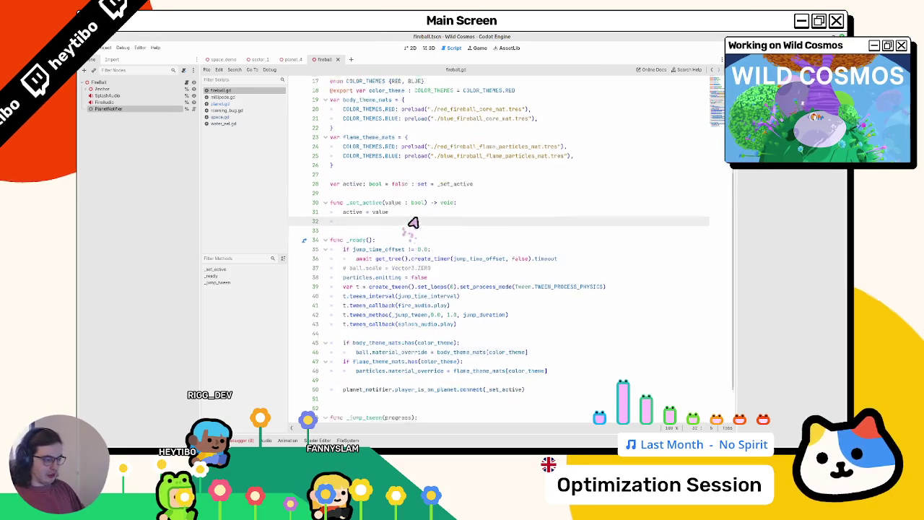
click(382, 349)
click(383, 359)
text(e)
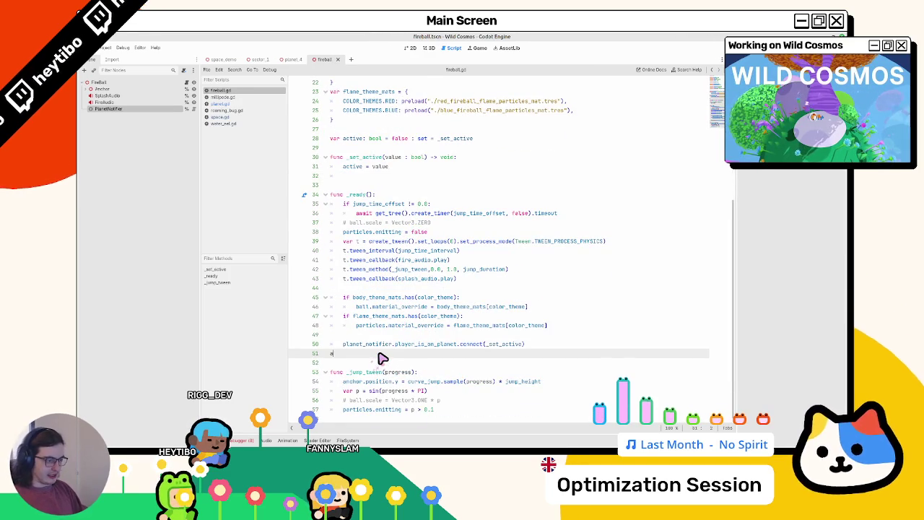
key(BackSpace)
key(Tab)
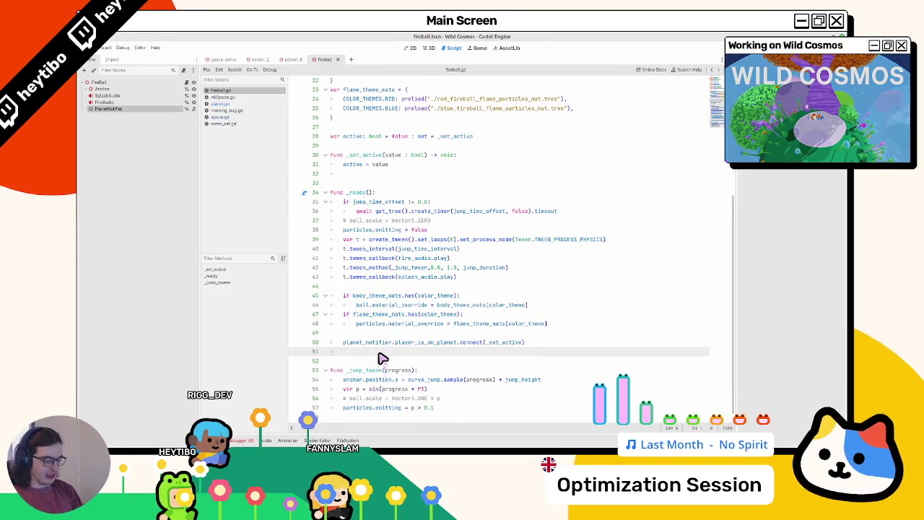
text(_)
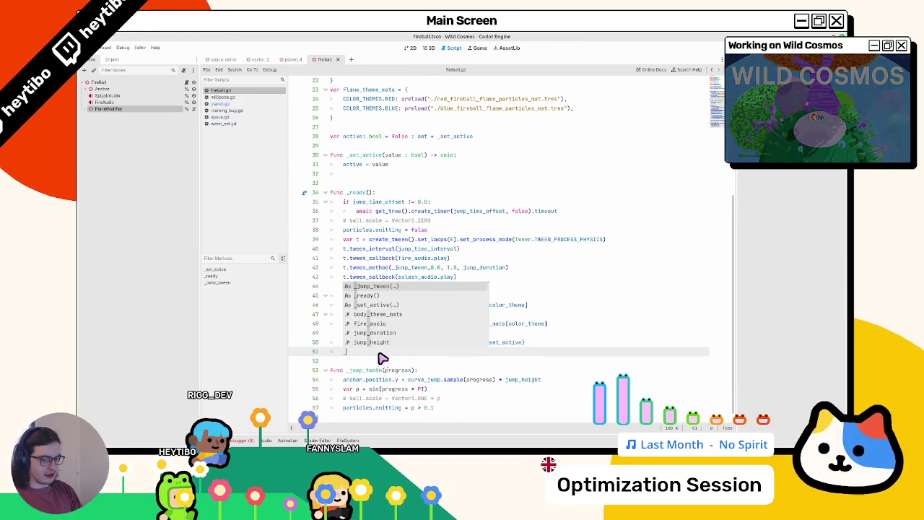
text(plke)
key(BackSpace)
key(BackSpace)
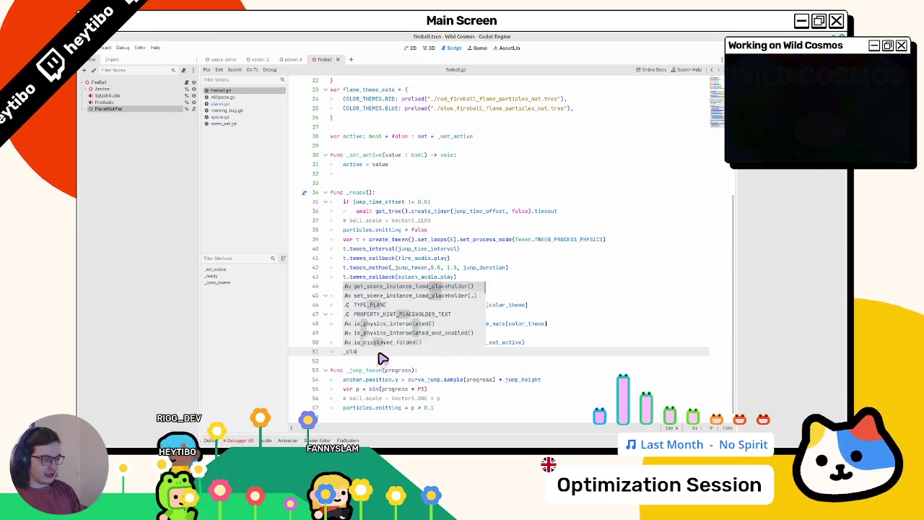
text(plan)
key(BackSpace)
key(BackSpace)
key(BackSpace)
text(s)
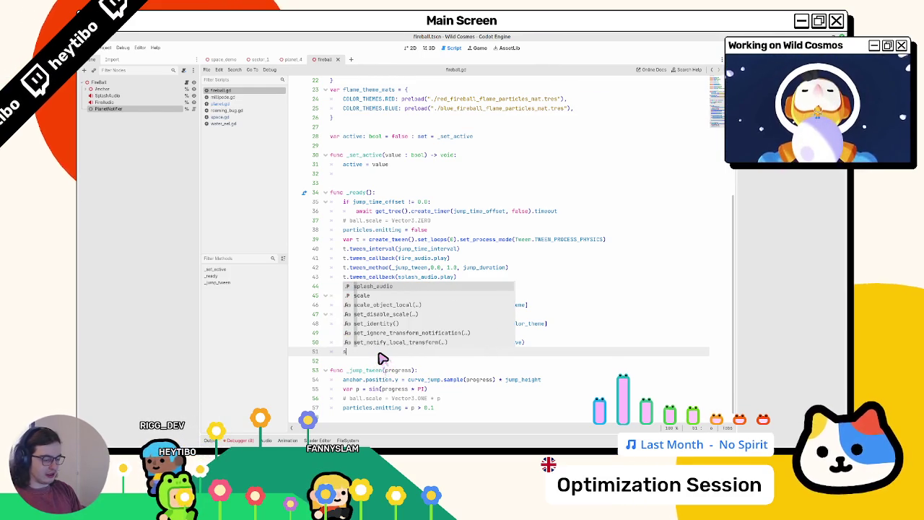
key(BackSpace)
text(_set_)
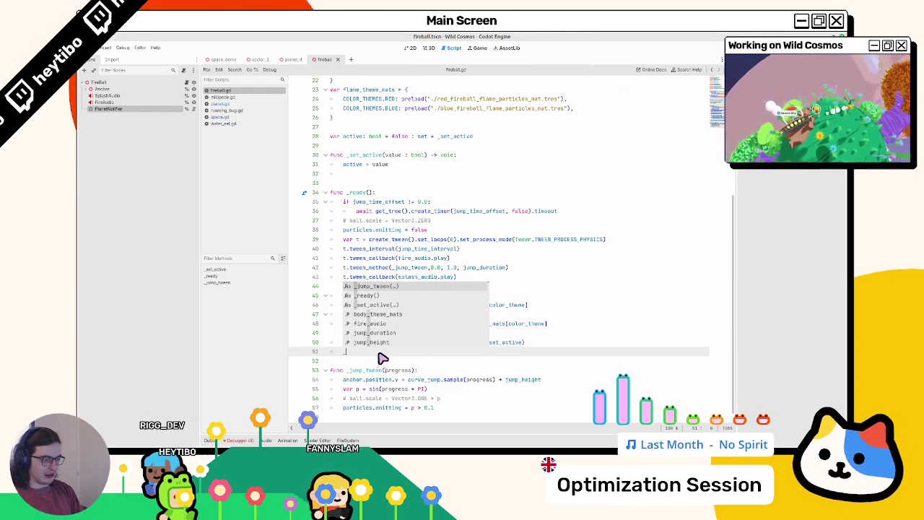
key(Return)
text(active(planet_notifier.active)
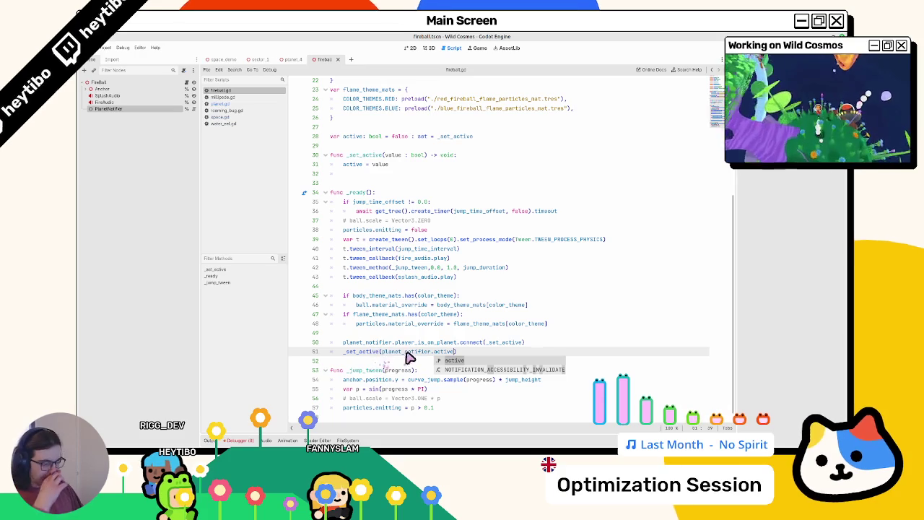
click(362, 280)
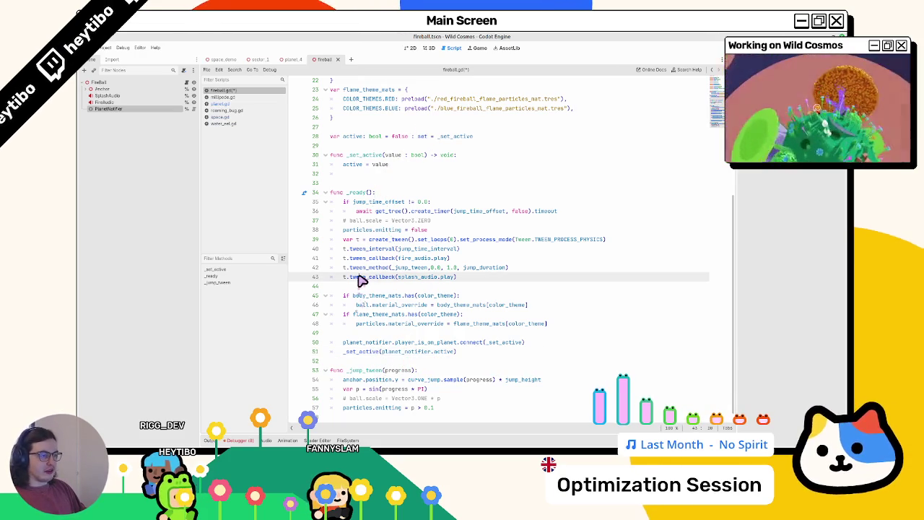
click(366, 177)
click(346, 240)
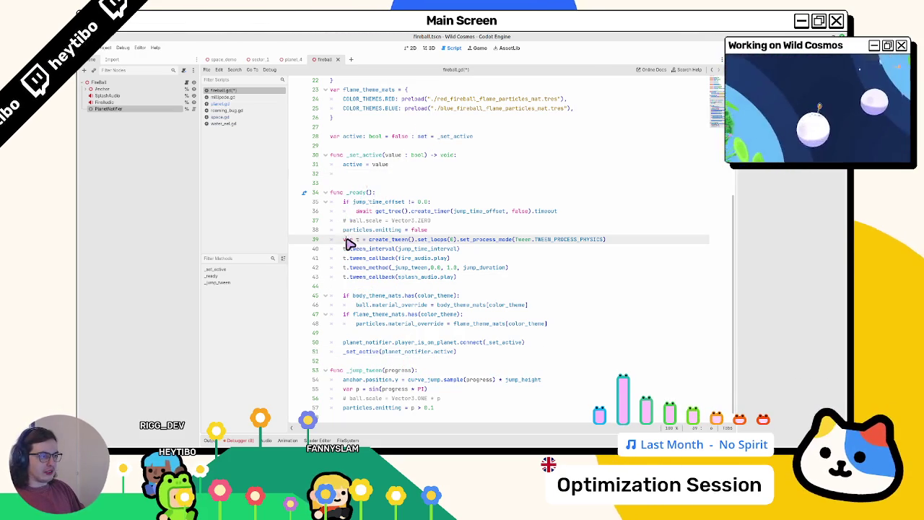
scroll(364, 248, up, 3)
Declare 'var main_tween: Tween = null' above the active variable.
click(372, 222)
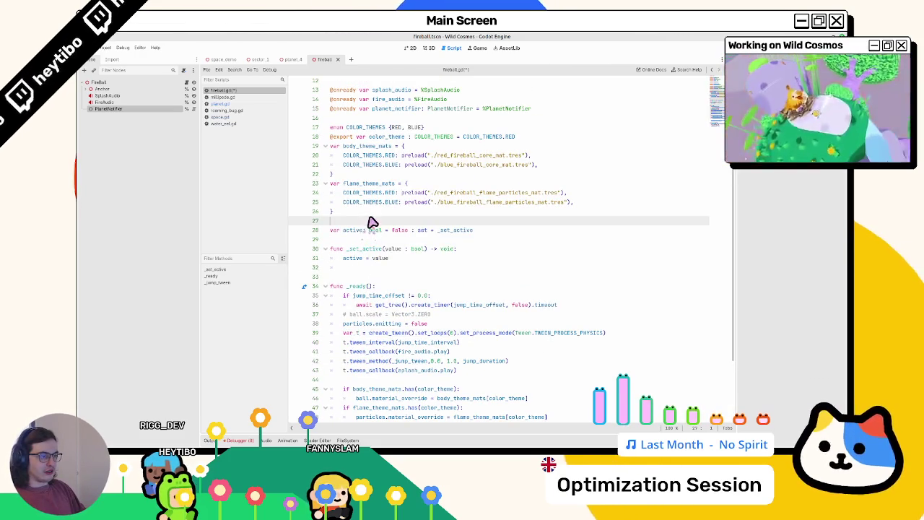
key(Return)
key(Return)
key(Up)
text(var main)
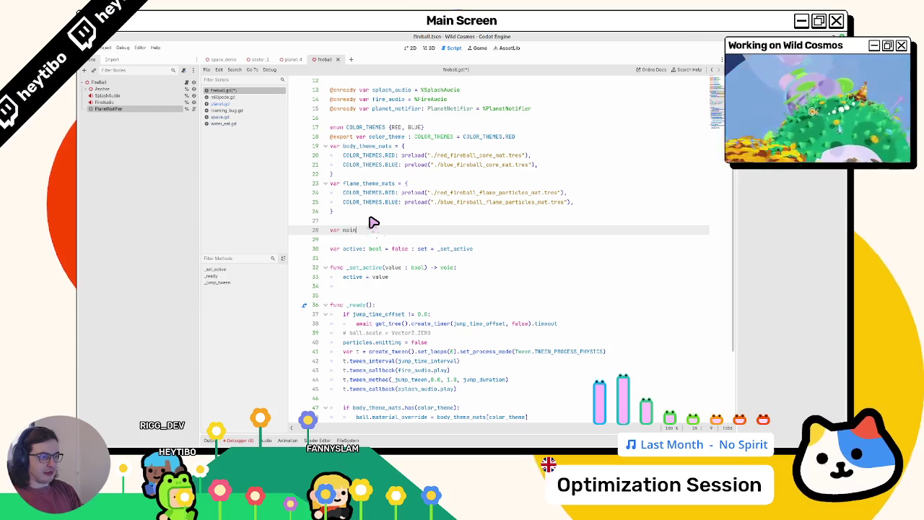
text(e_tween)
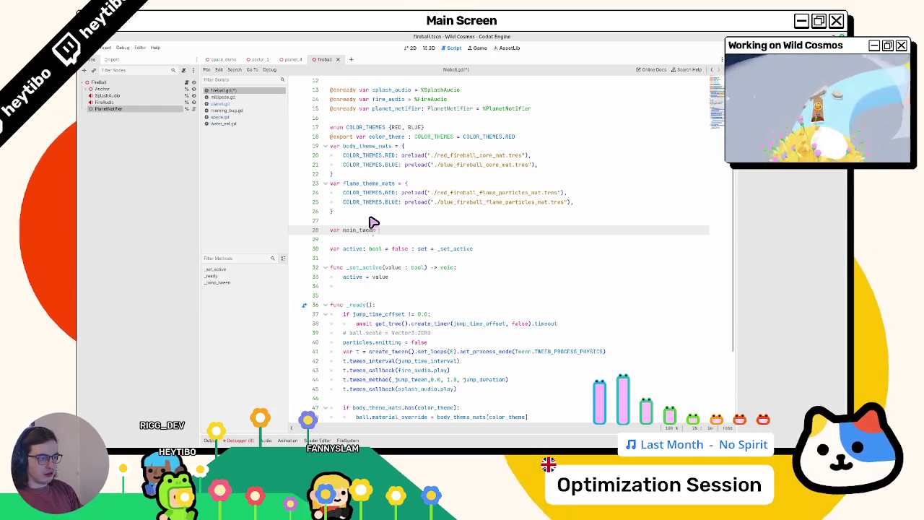
text(: Tween = )
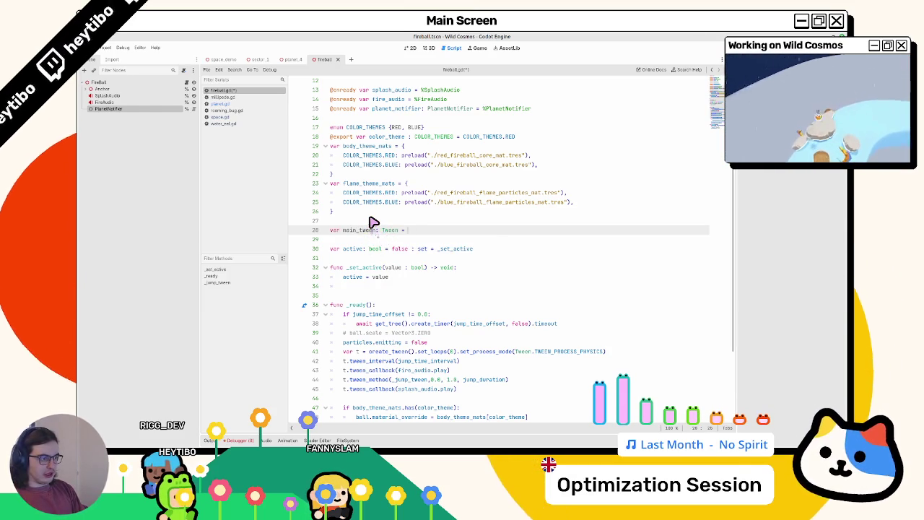
text(null)
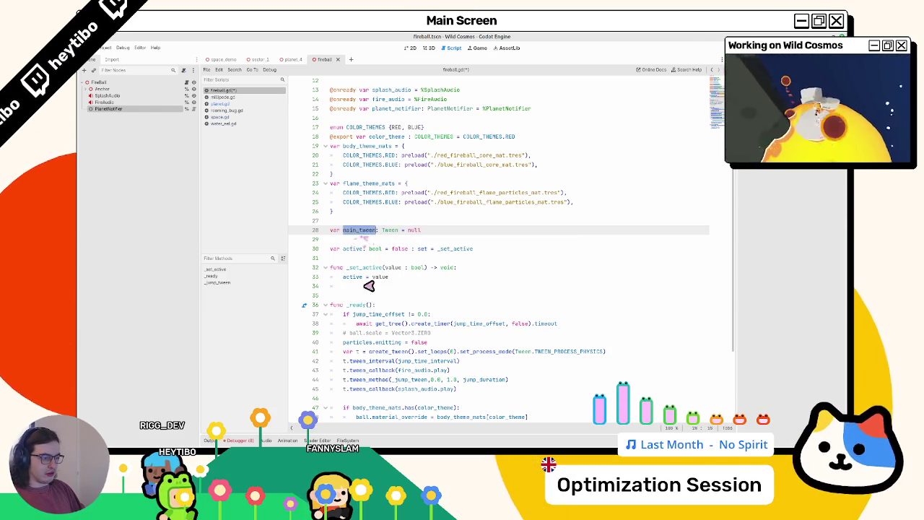
Replace t with main_tween on lines 41–45 and drop 'var' from line 41.
scroll(369, 286, down, 3)
mouse_move(350, 314)
mouse_down()
mouse_move(350, 285)
mouse_move(372, 269)
mouse_up()
text(main_tween)
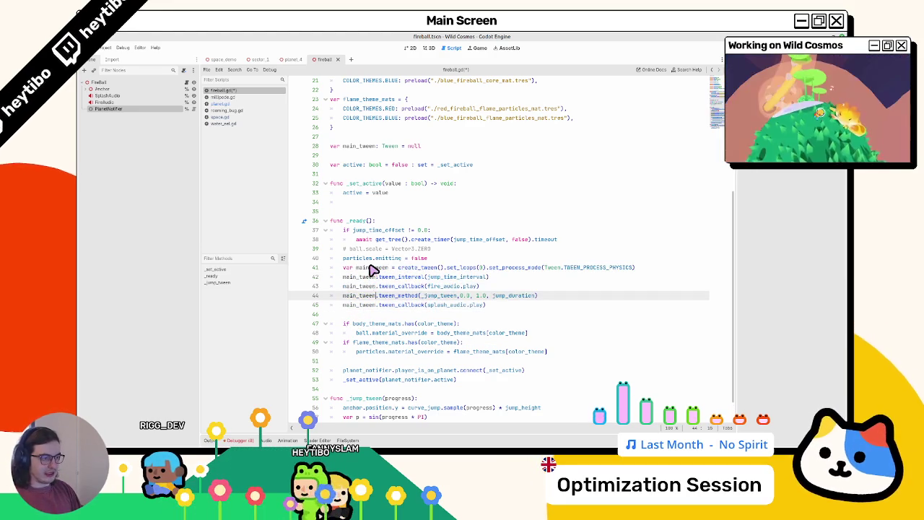
key(BackSpace)
key(BackSpace)
key(BackSpace)
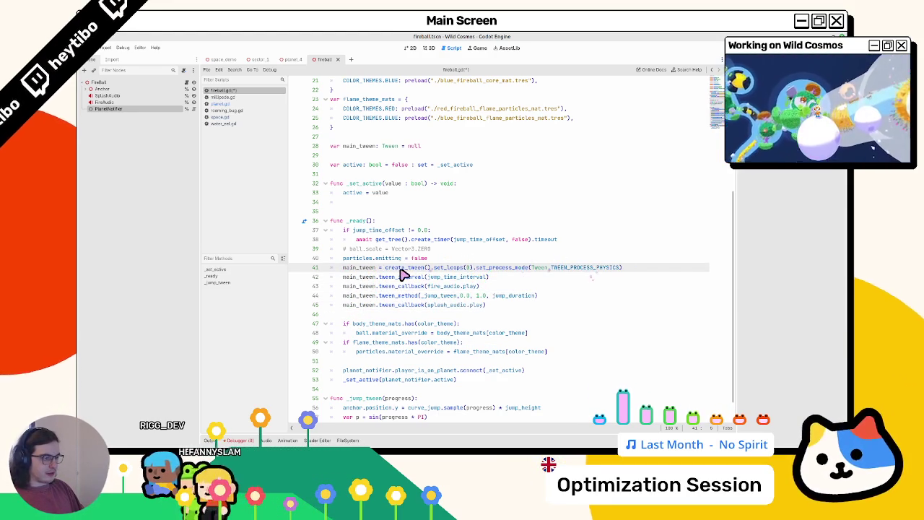
click(392, 203)
text(main_tween)
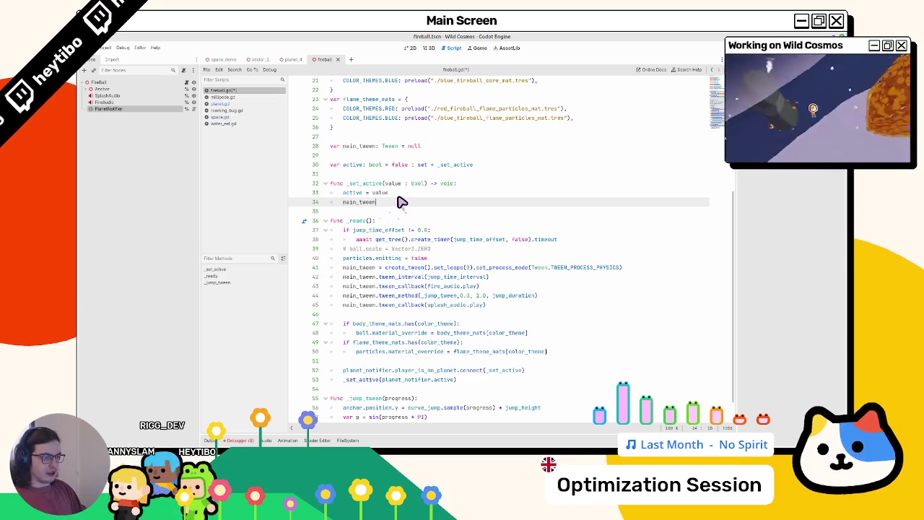
Under 'active = value', add 'if active:' calling main_tween.play().
text(.)
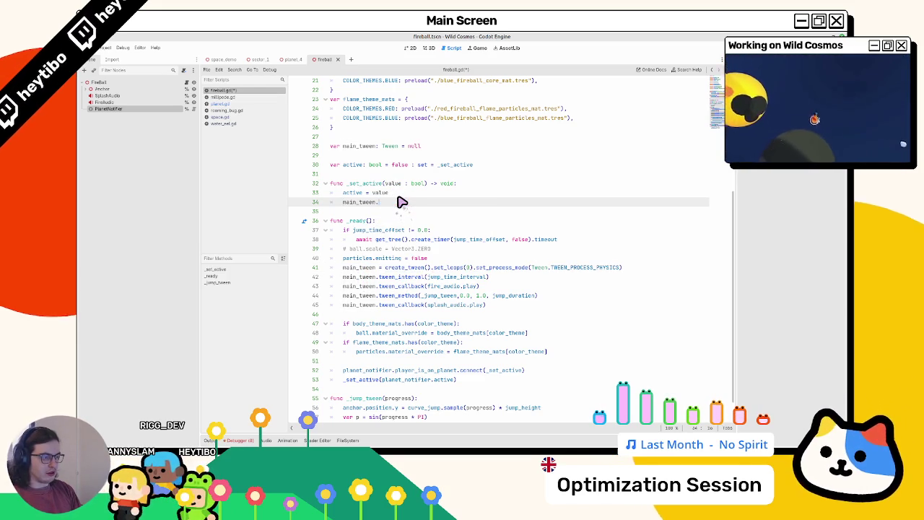
text(pauplay)
key(Return)
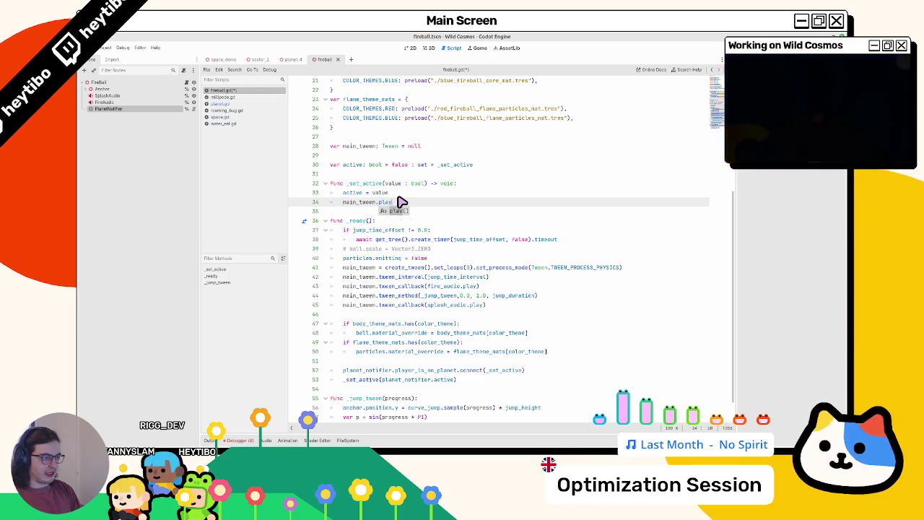
text(p)
key(BackSpace)
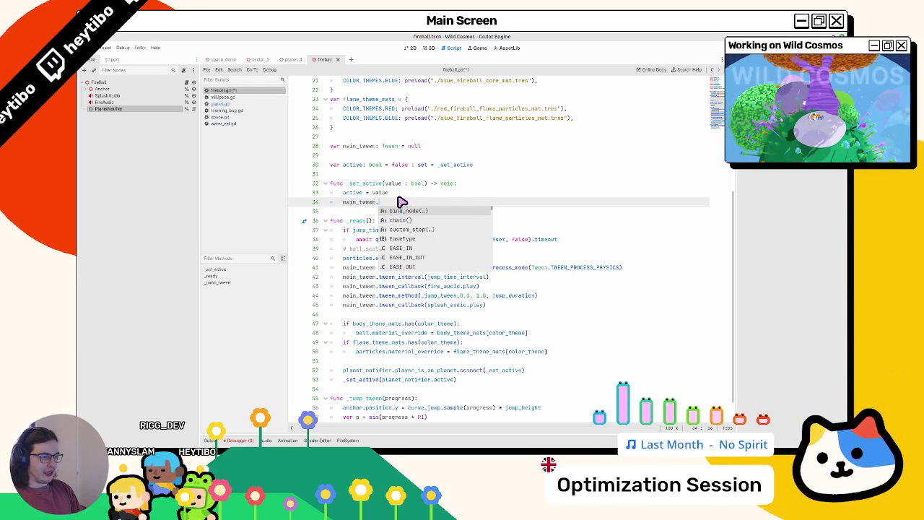
text(activ)
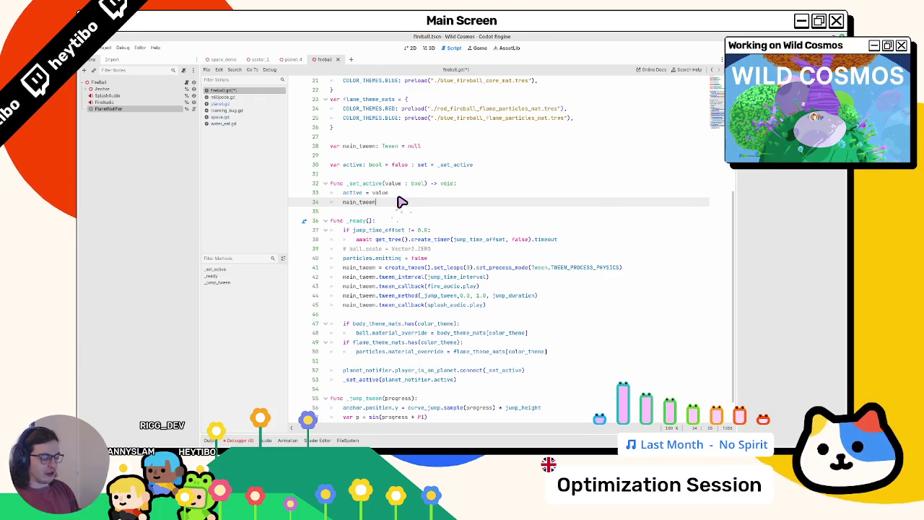
text(.)
key(ctrl+BackSpace)
key(ctrl+BackSpace)
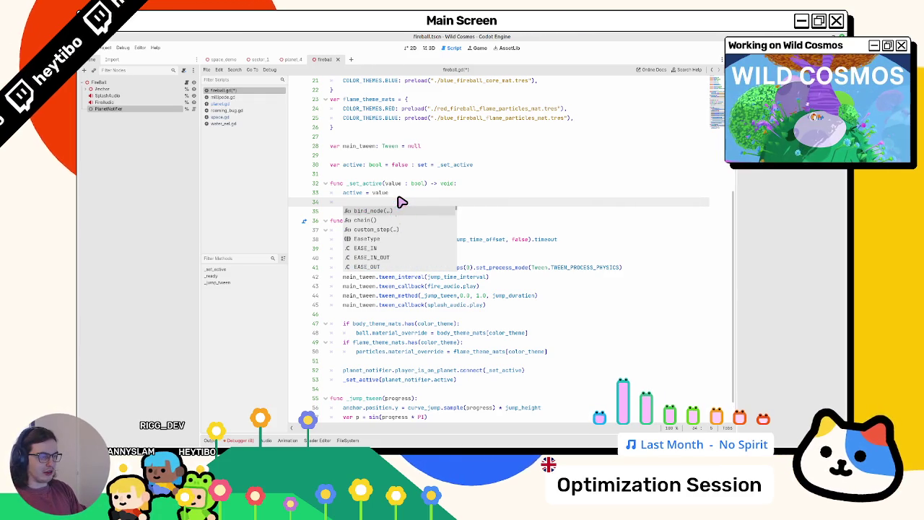
key(Escape)
key(Return)
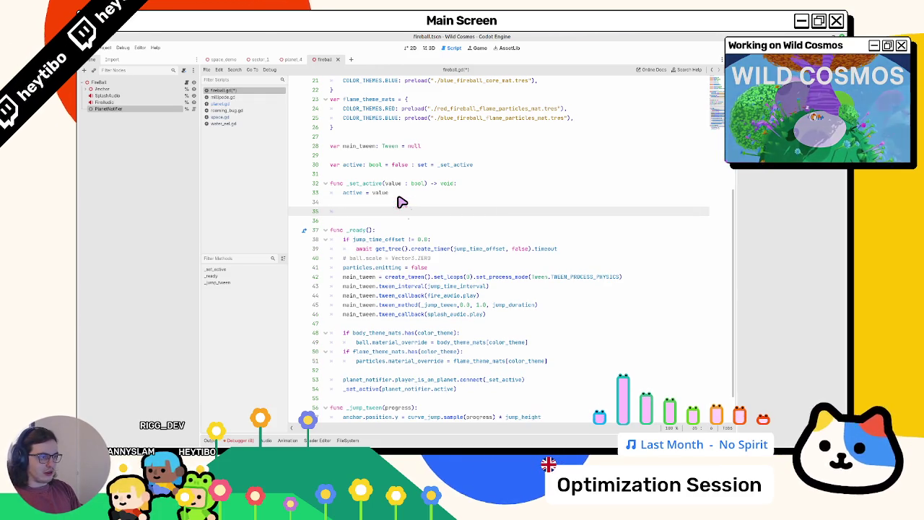
text(if active:)
key(Return)
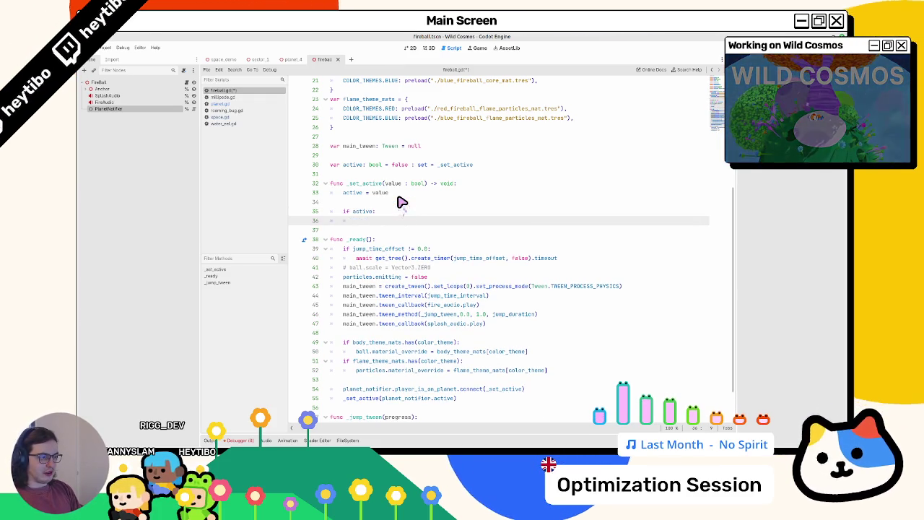
text(main_tween.pl)
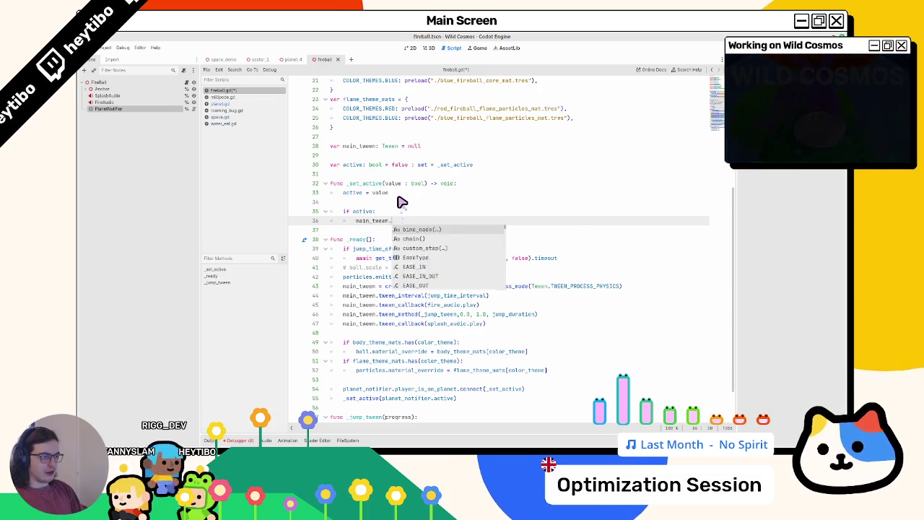
key(Return)
key(Return)
key(BackSpace)
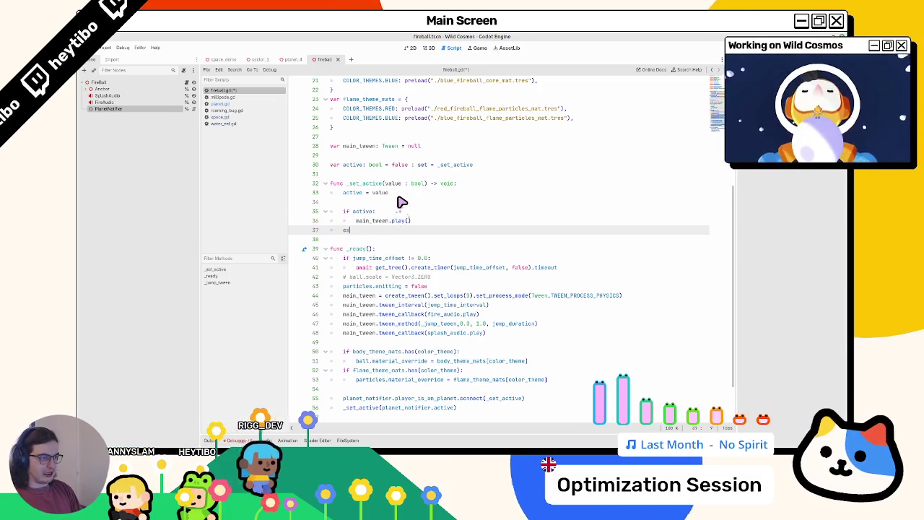
Add an 'else:' branch calling main_tween.stop().
text(el)
text(s)
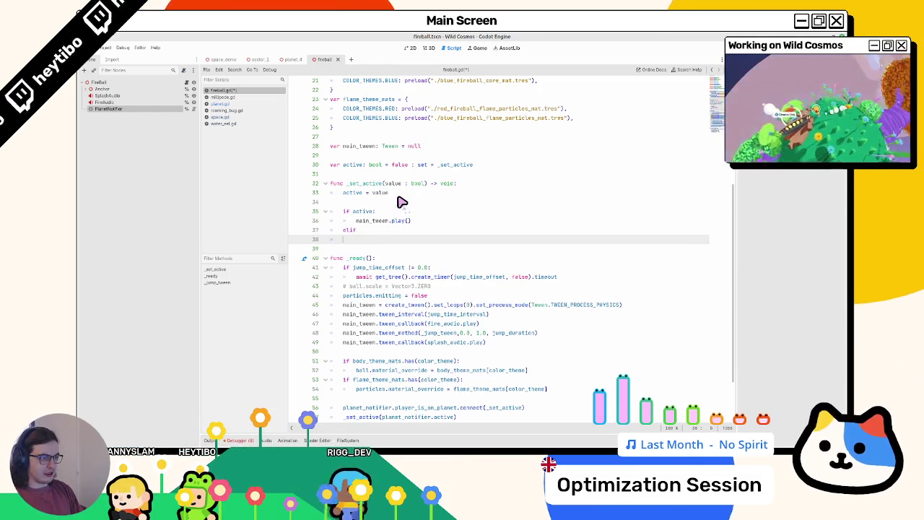
text(e)
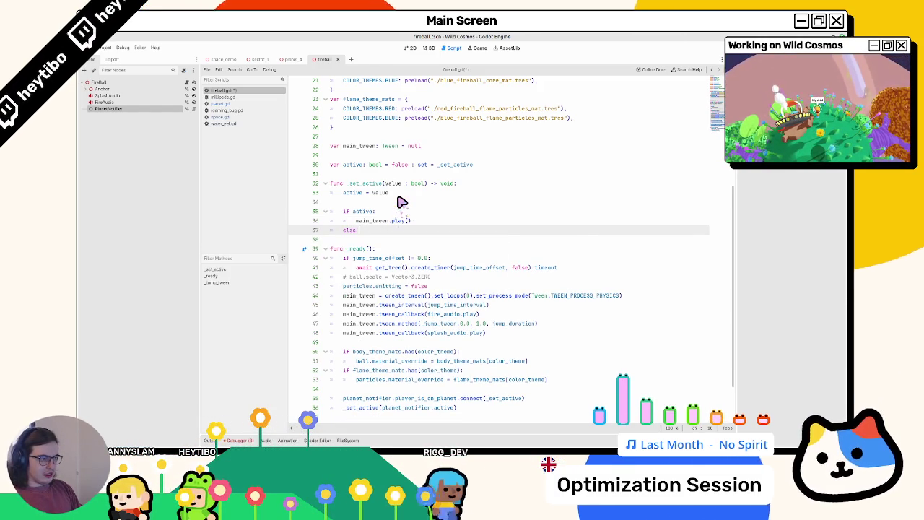
text(:)
key(Return)
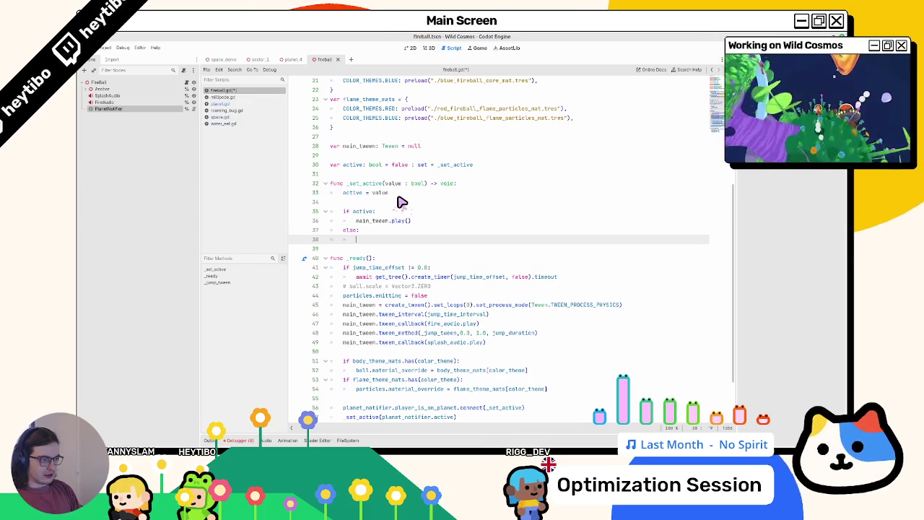
text(in_tween.sto)
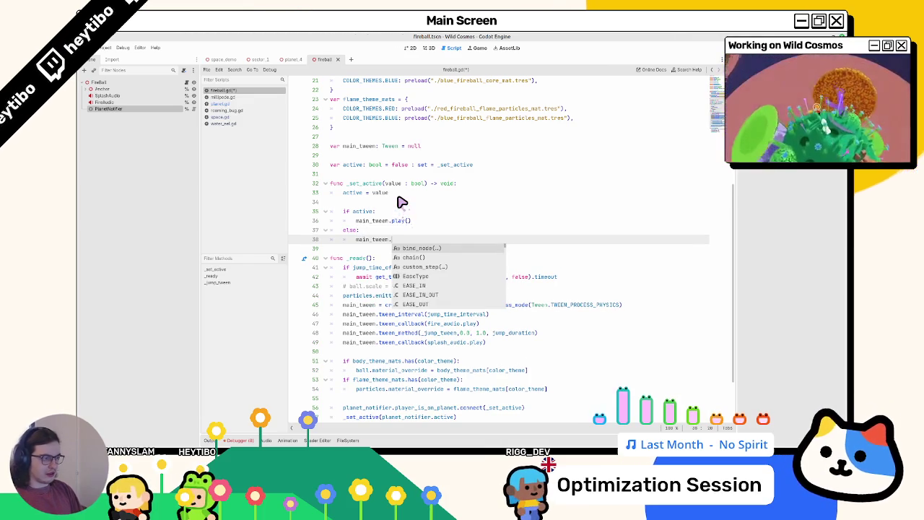
key(BackSpace)
key(BackSpace)
key(BackSpace)
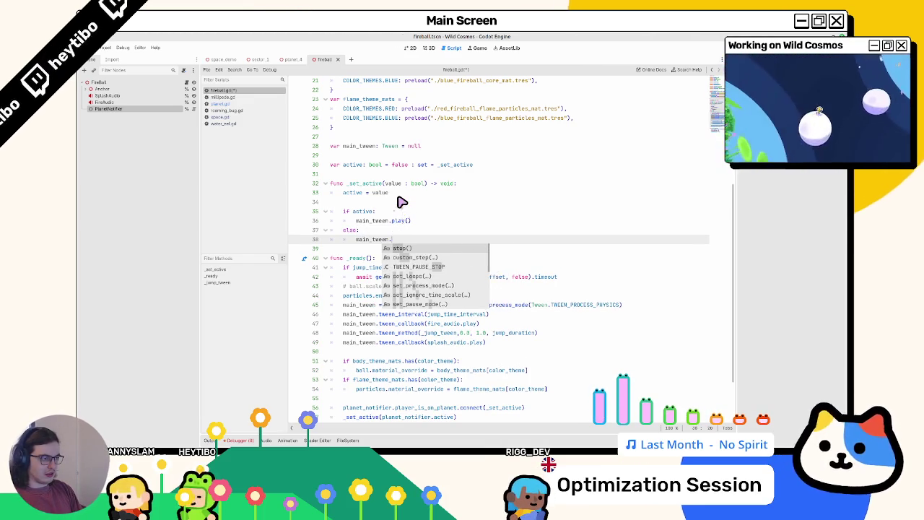
text(play)
key(Return)
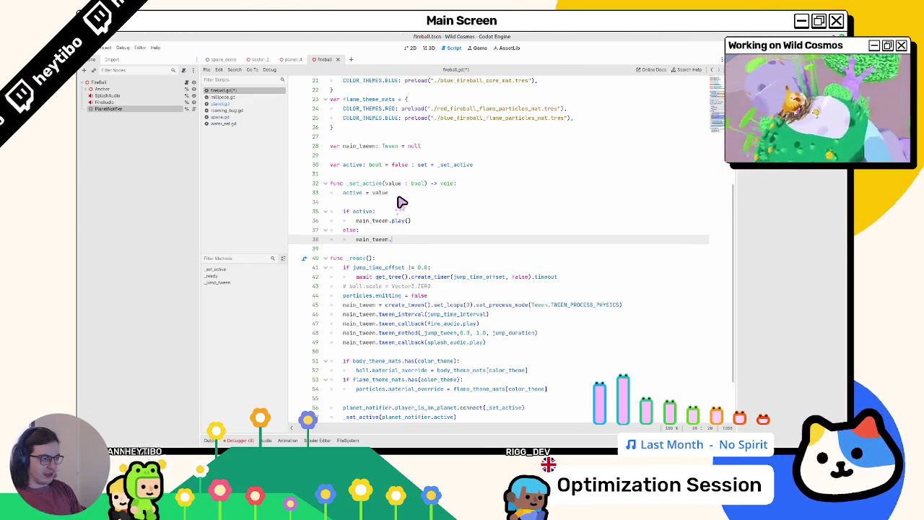
text(stop)
key(Return)
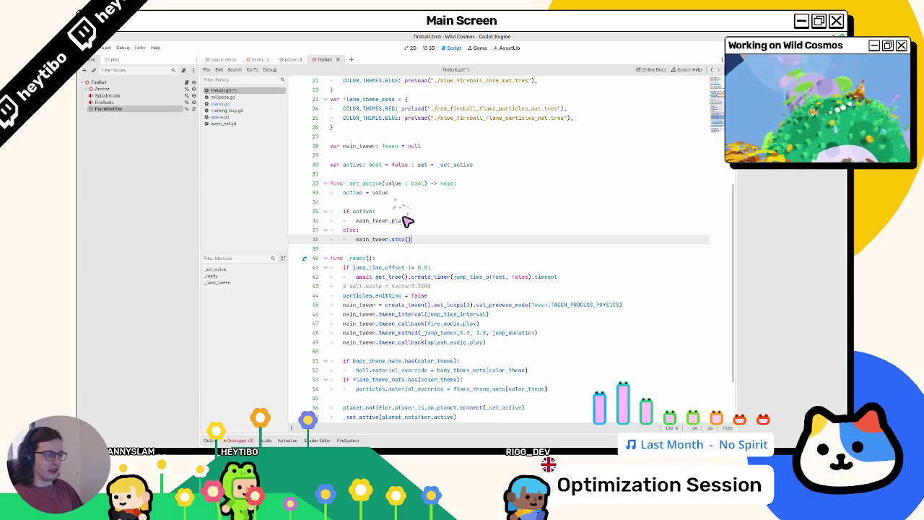
ctrl+click(404, 221)
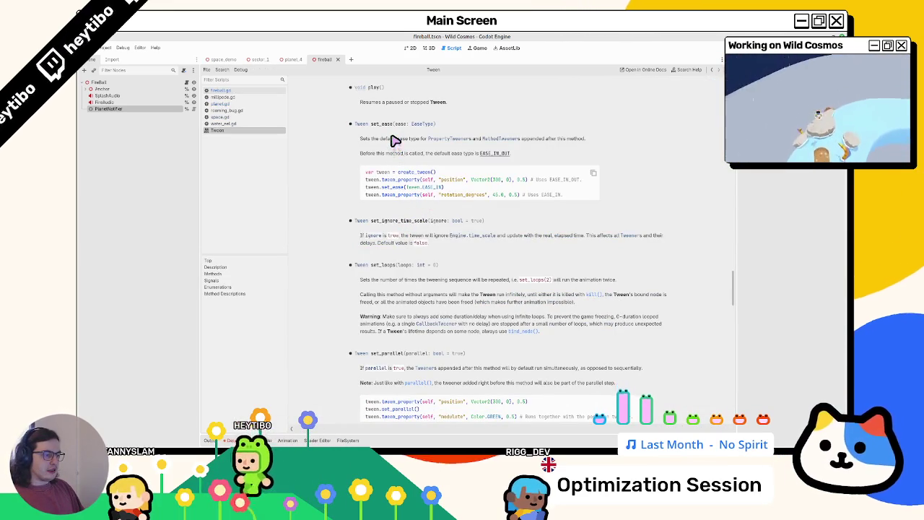
Scroll the Tween reference down past stop() and tween_property, then close it.
scroll(395, 140, down, 3)
scroll(392, 140, down, 3)
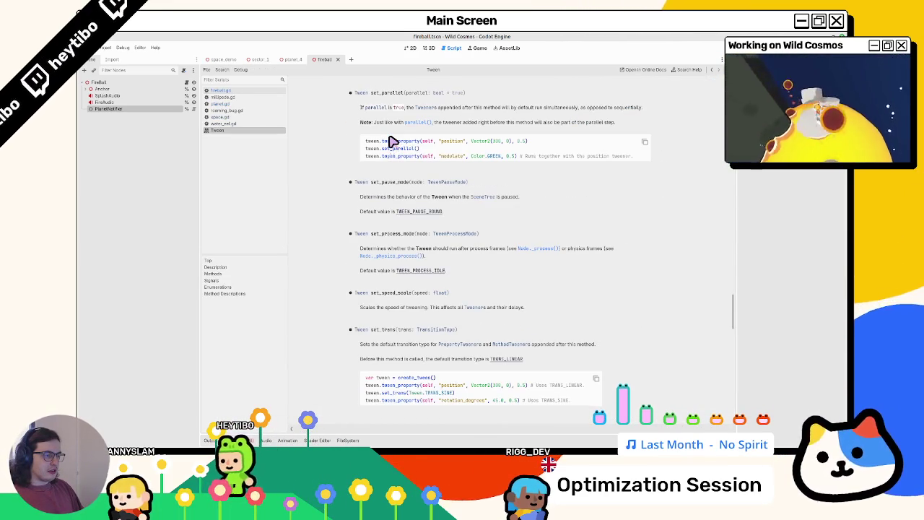
scroll(390, 141, down, 3)
scroll(390, 141, down, 3)
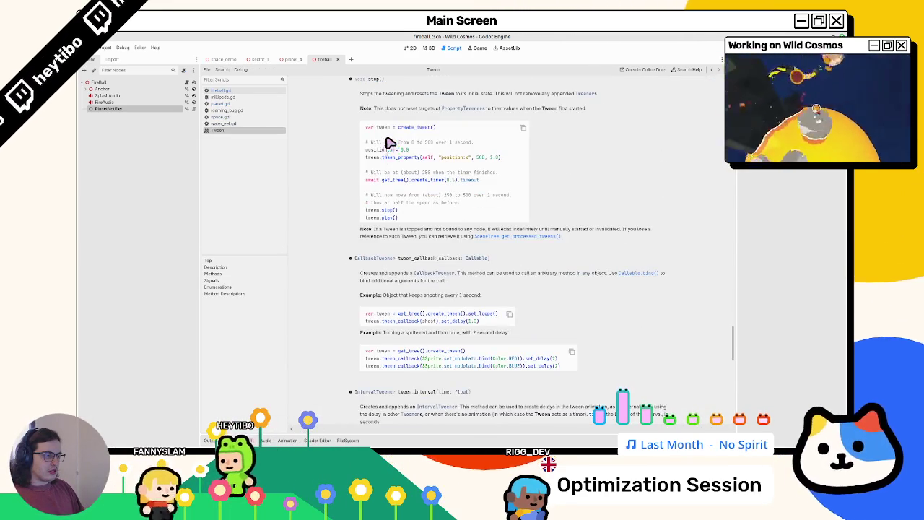
scroll(389, 143, down, 3)
scroll(389, 144, down, 3)
scroll(386, 142, down, 3)
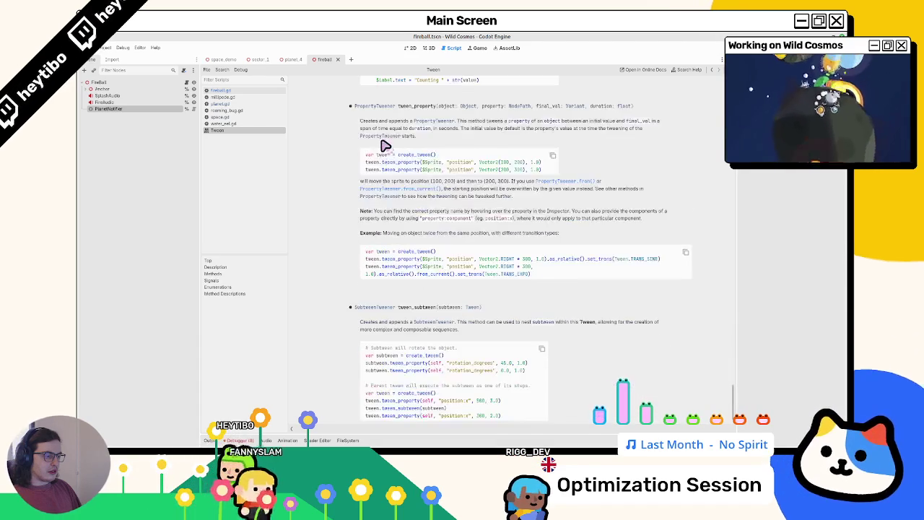
scroll(387, 142, down, 3)
middle_click(256, 132)
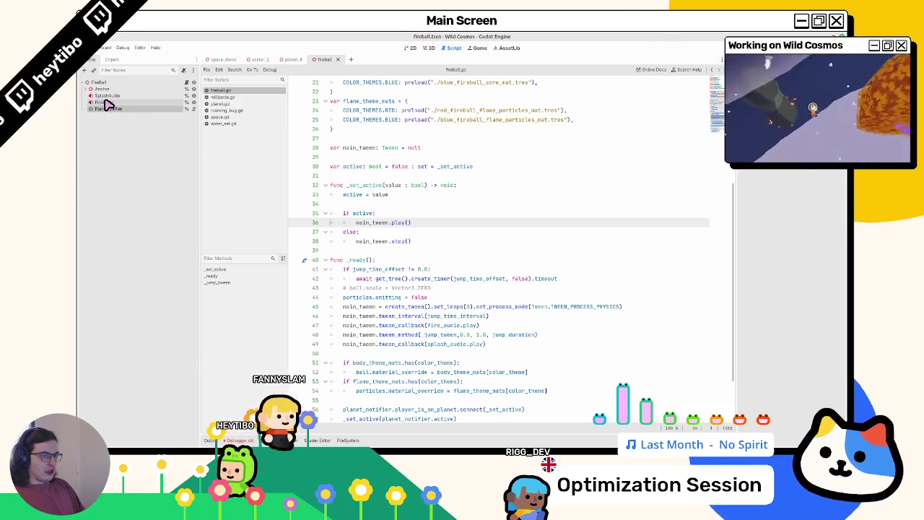
Add a line after main_tween.stop() and open the set_process_mode documentation.
click(438, 242)
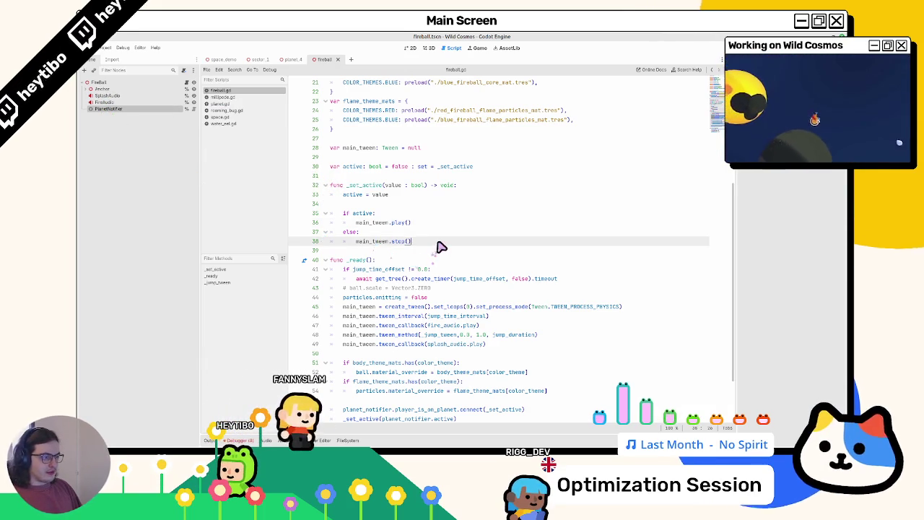
key(Return)
text(set_)
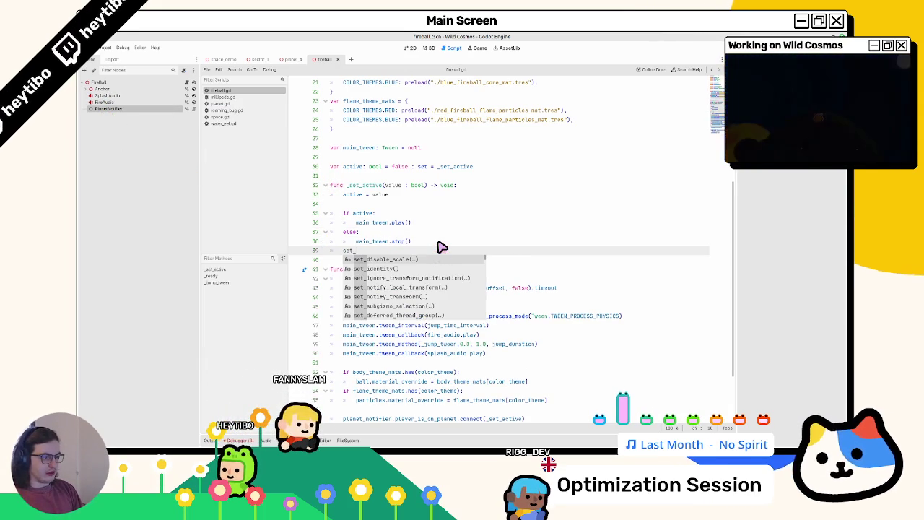
text(proce)
text(no)
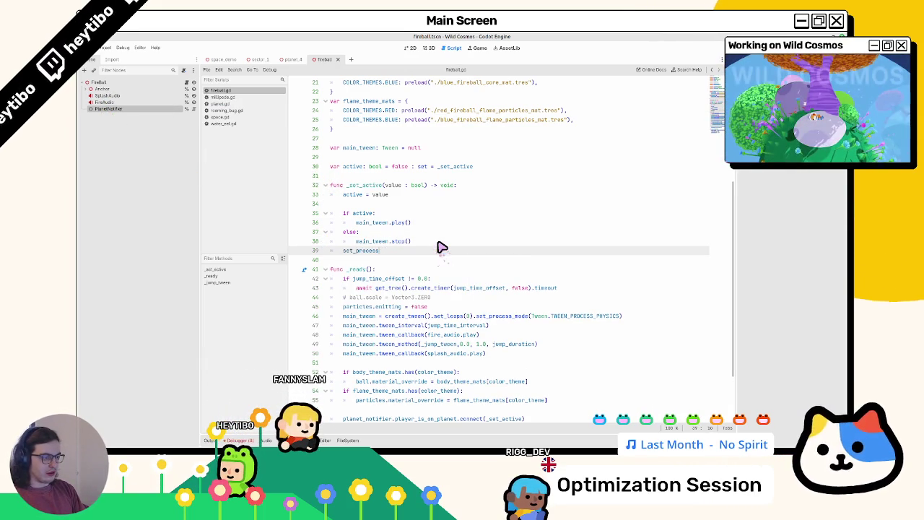
text(ode)
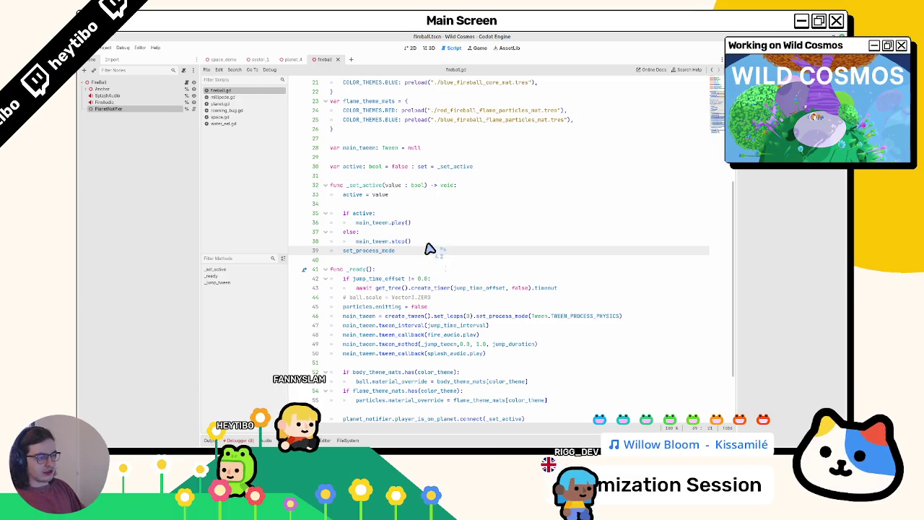
ctrl+click(371, 253)
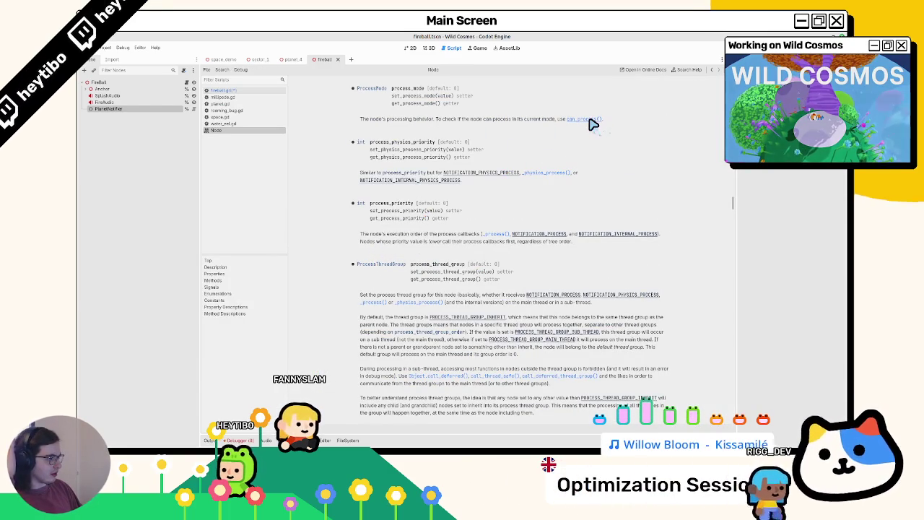
Read the Node docs on set_process and PROCESS_MODE_DISABLED, then close the Node reference.
scroll(591, 124, up, 3)
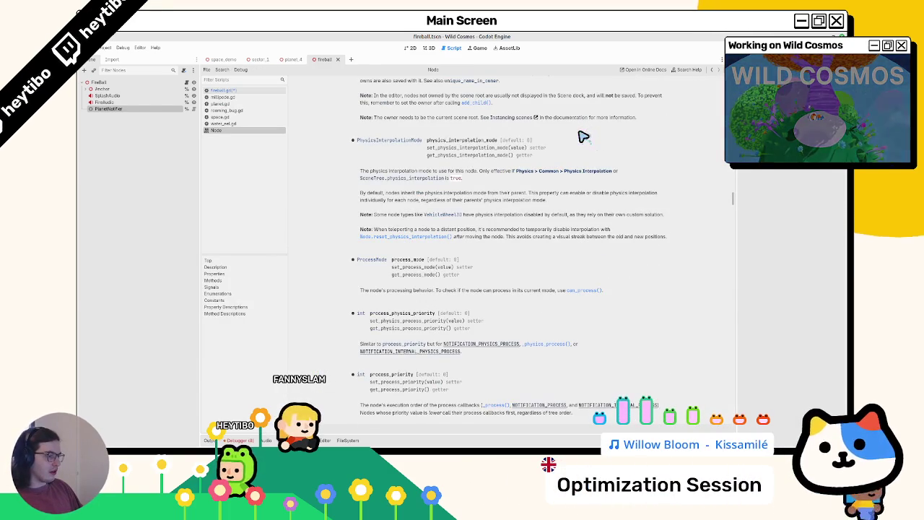
scroll(578, 139, up, 15)
scroll(579, 138, down, 4)
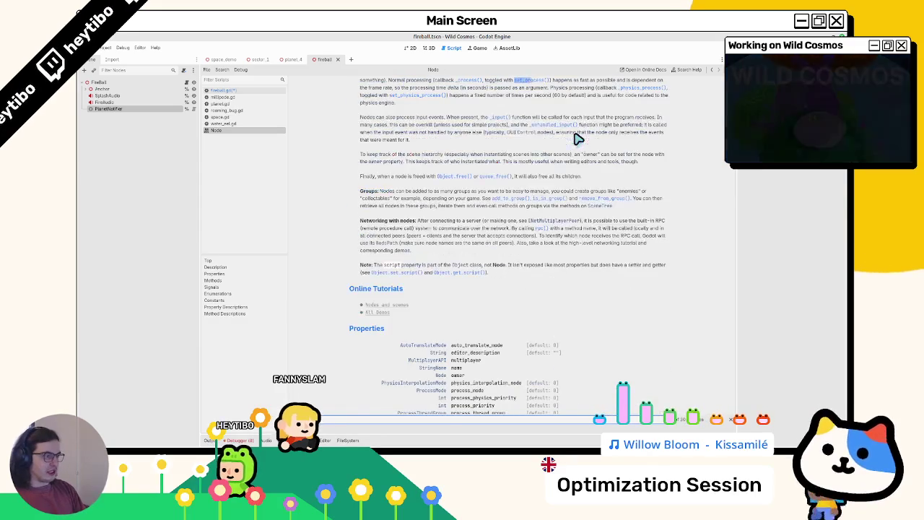
scroll(579, 139, down, 10)
click(426, 83)
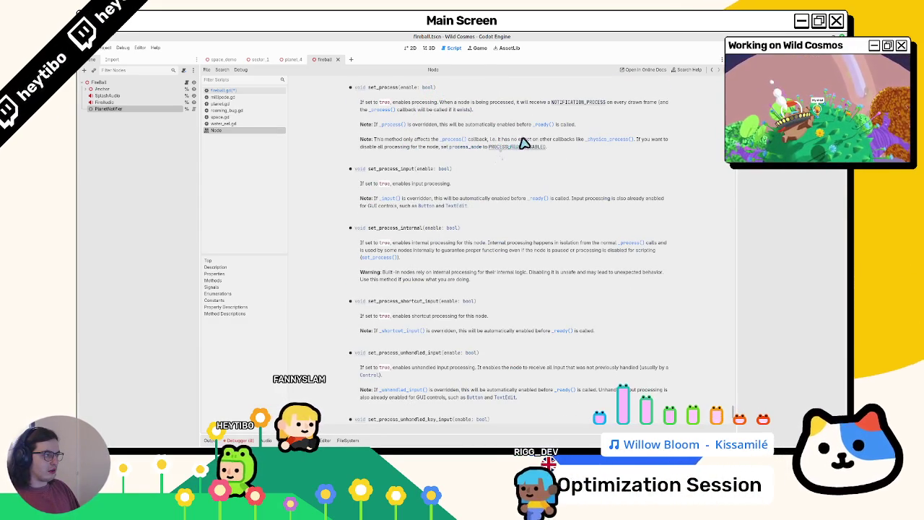
drag(531, 138, 546, 153)
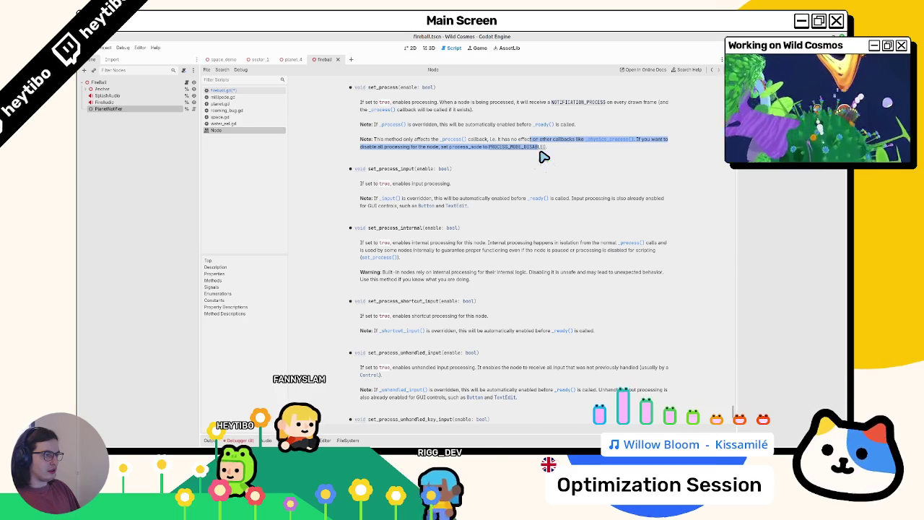
click(485, 162)
scroll(498, 153, down, 10)
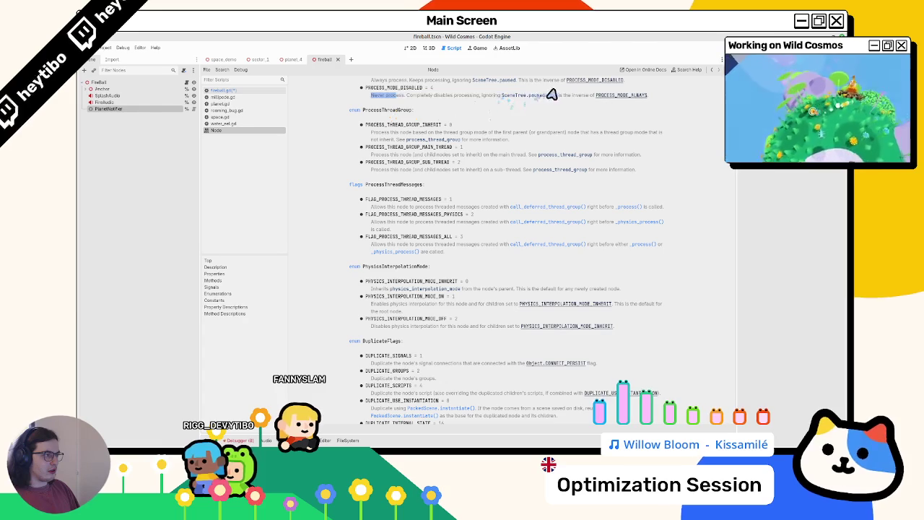
drag(550, 93, 583, 100)
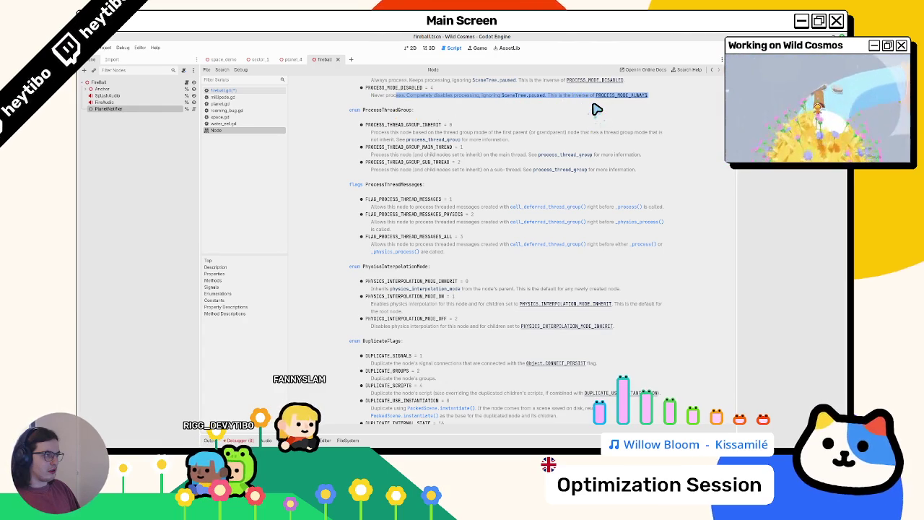
scroll(595, 112, up, 3)
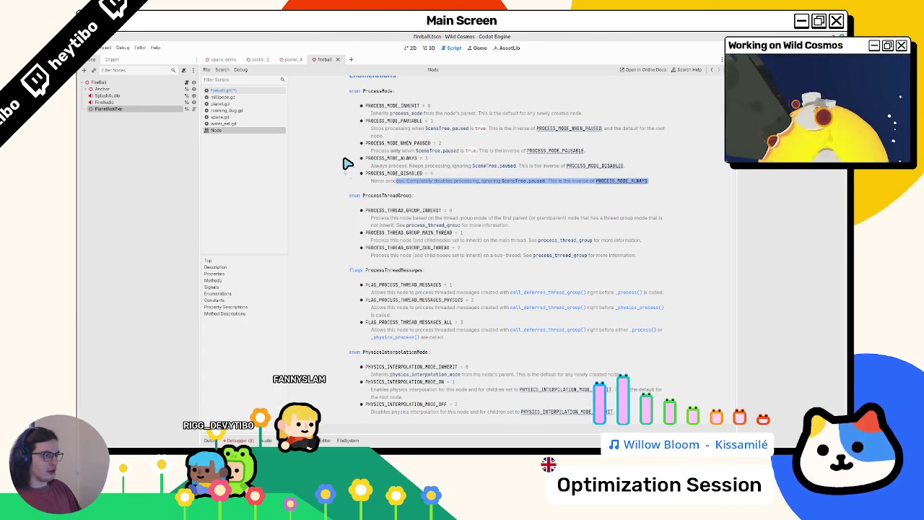
middle_click(246, 130)
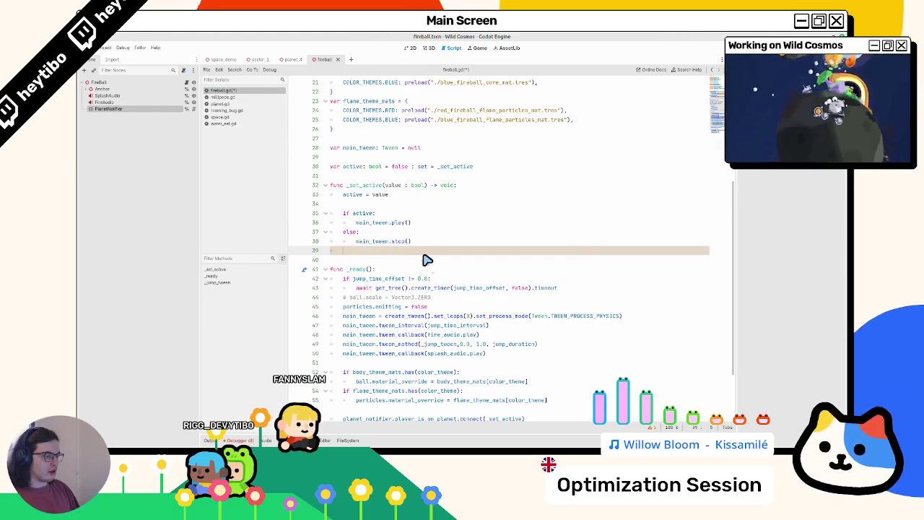
key(BackSpace)
key(BackSpace)
key(BackSpace)
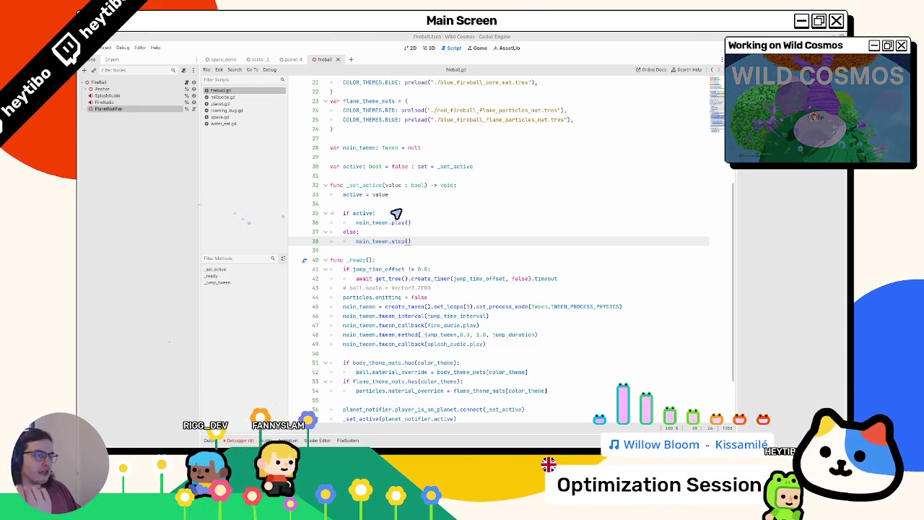
scroll(394, 213, up, 6)
scroll(409, 214, down, 6)
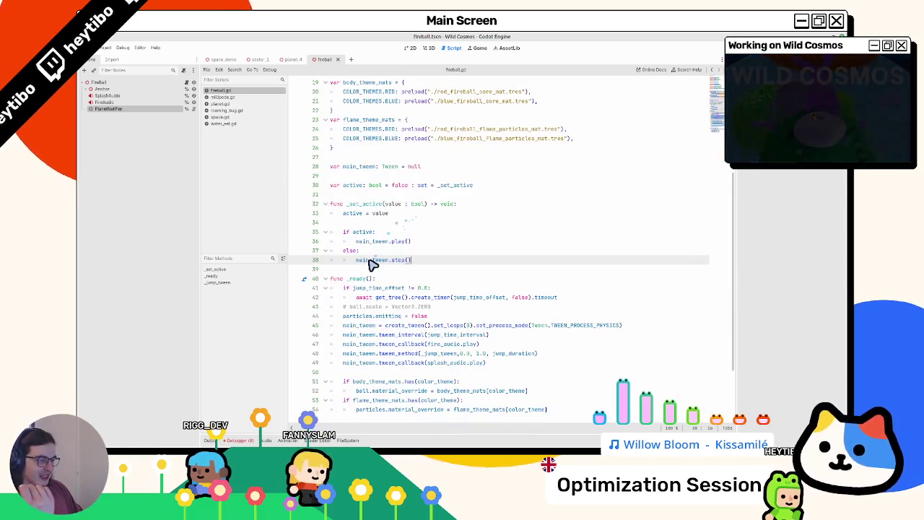
mouse_move(389, 259)
mouse_down()
mouse_move(360, 250)
mouse_move(436, 247)
mouse_up()
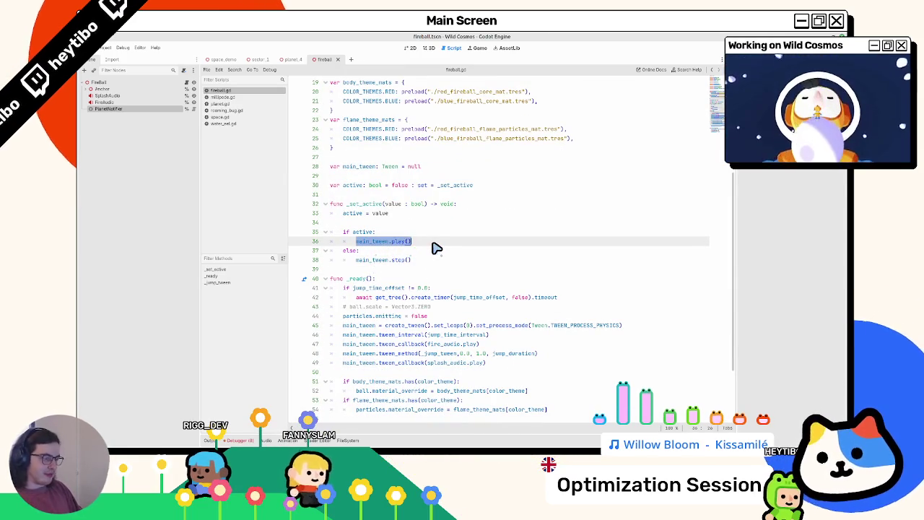
Guard play() with 'if !main_tween.is_running():', checking is_running in the Tween docs.
key(BackSpace)
text(mai)
key(Return)
text(.)
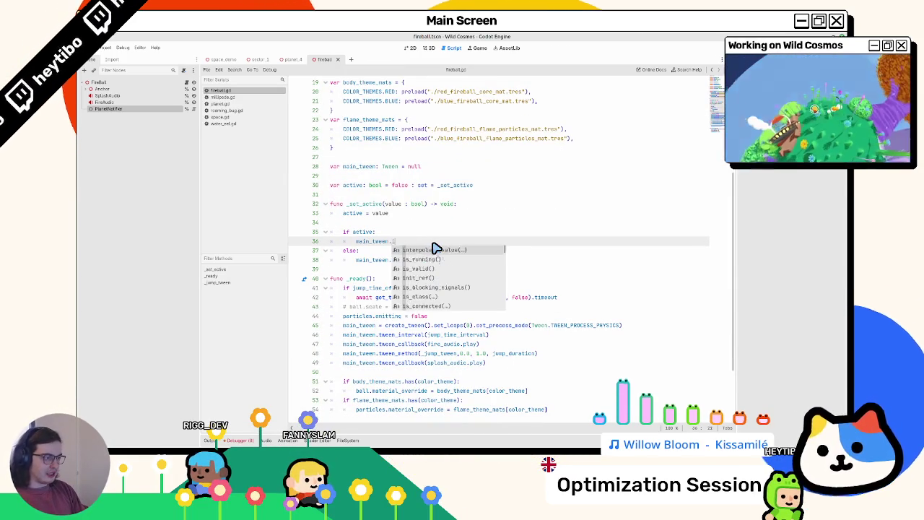
text(isp)
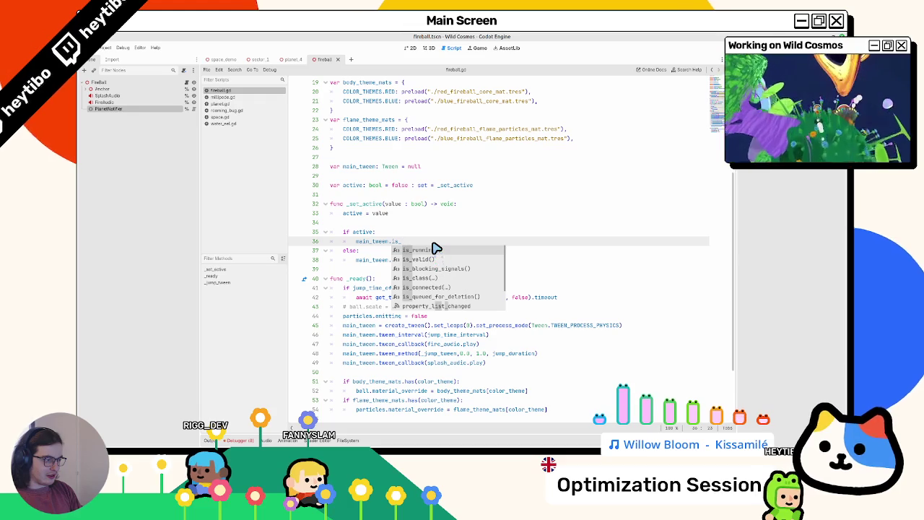
text(play()
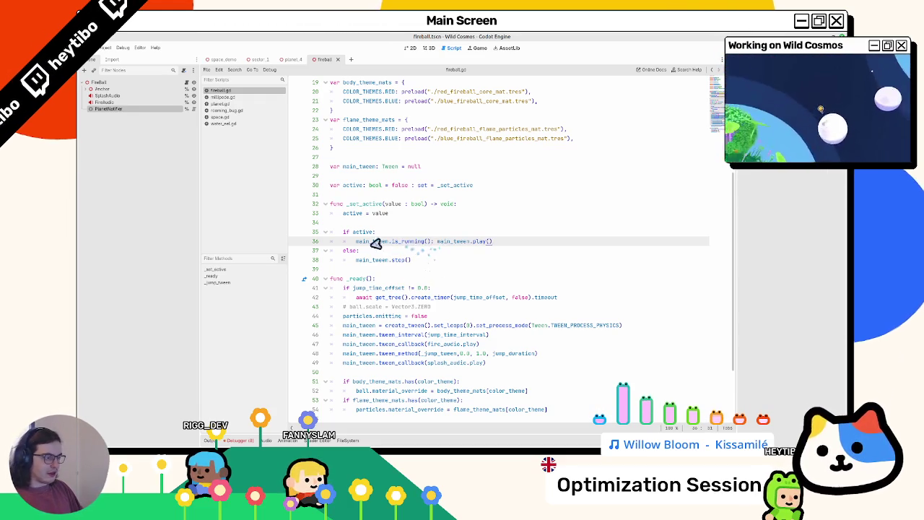
text(if !)
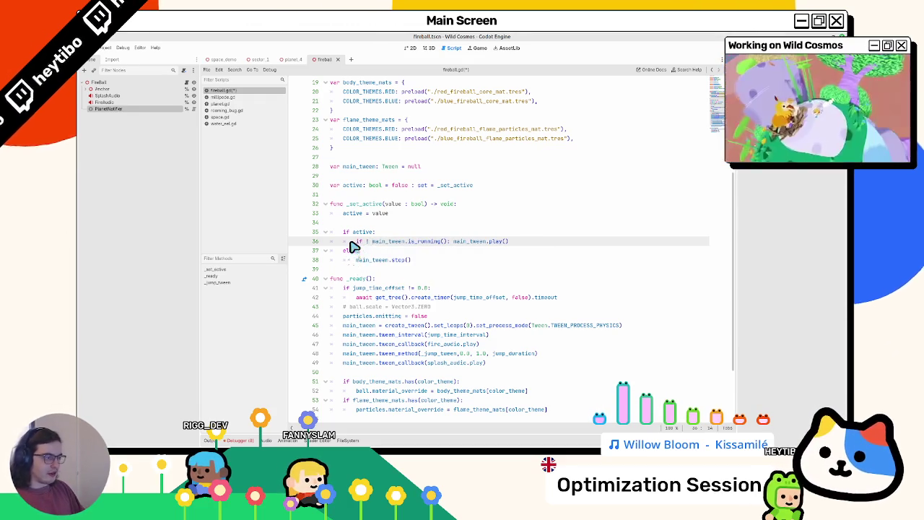
ctrl+click(419, 246)
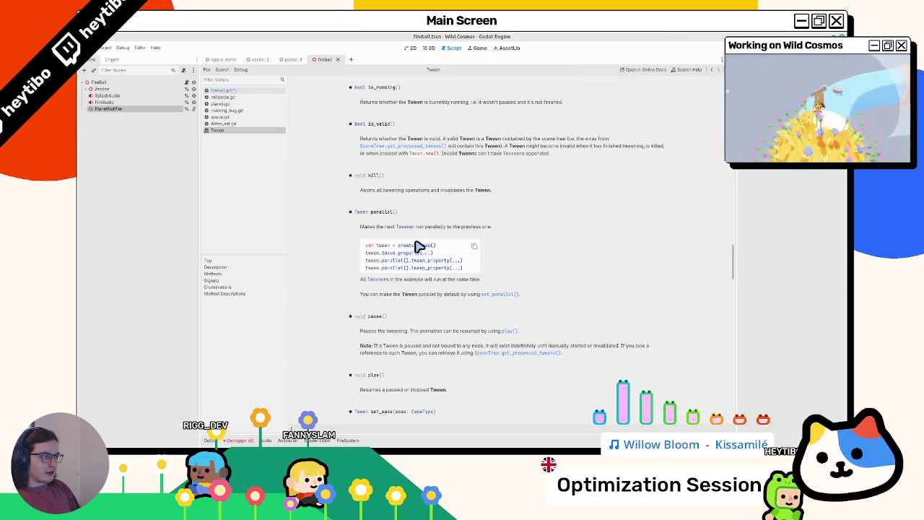
middle_click(254, 132)
Guard stop() with 'if main_tween.is_running():' and move both calls onto indented lines.
drag(358, 243, 443, 242)
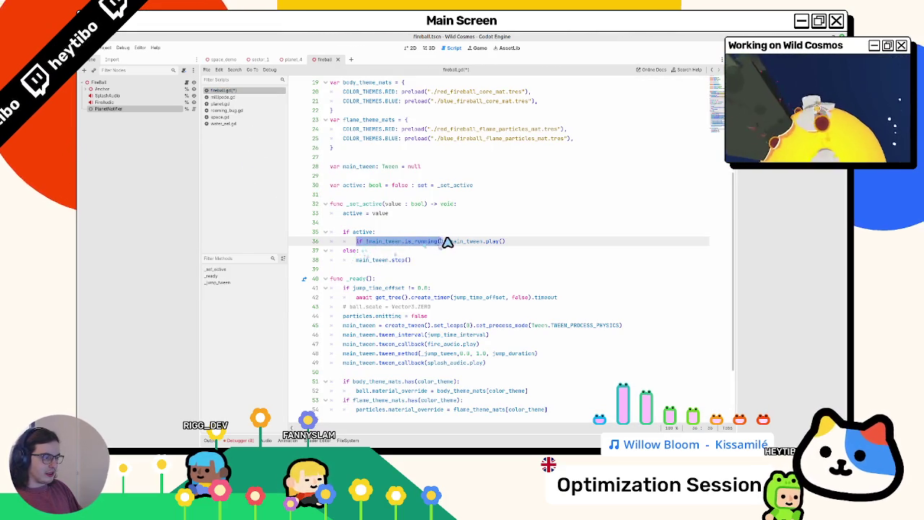
drag(376, 260, 356, 260)
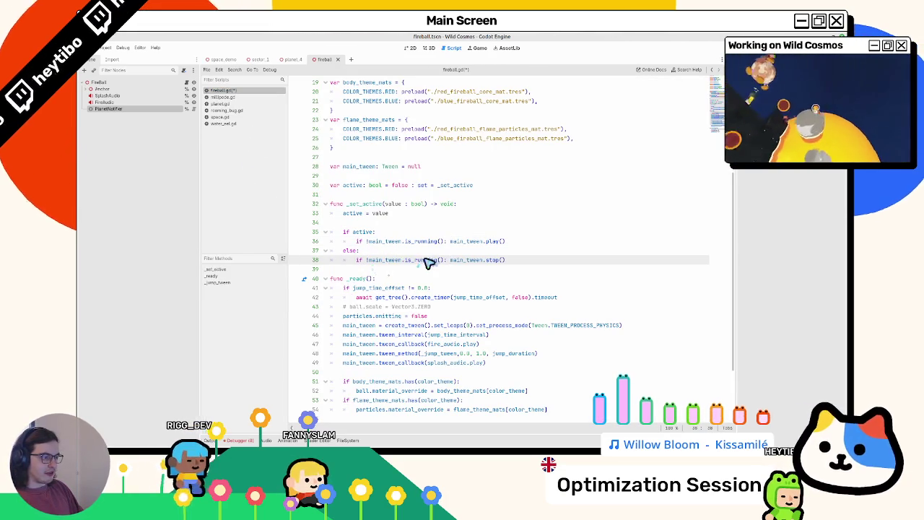
click(366, 260)
key(BackSpace)
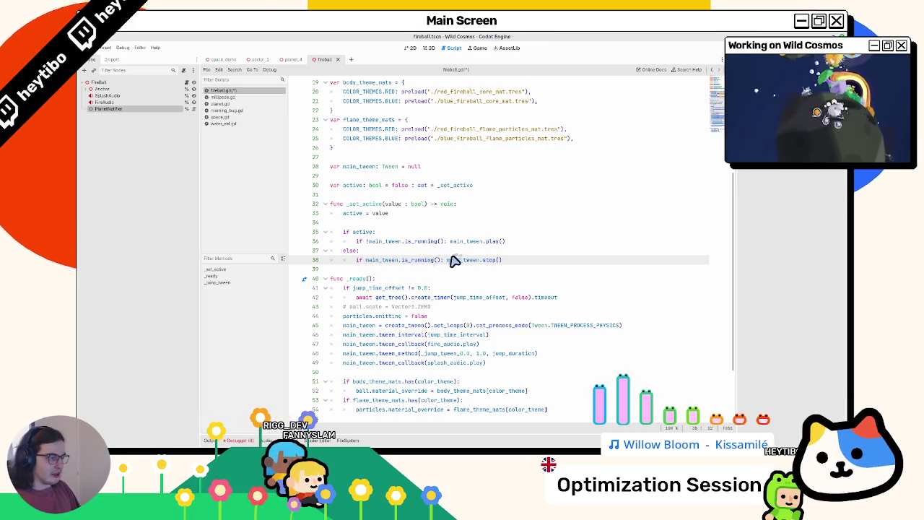
click(447, 241)
key(Return)
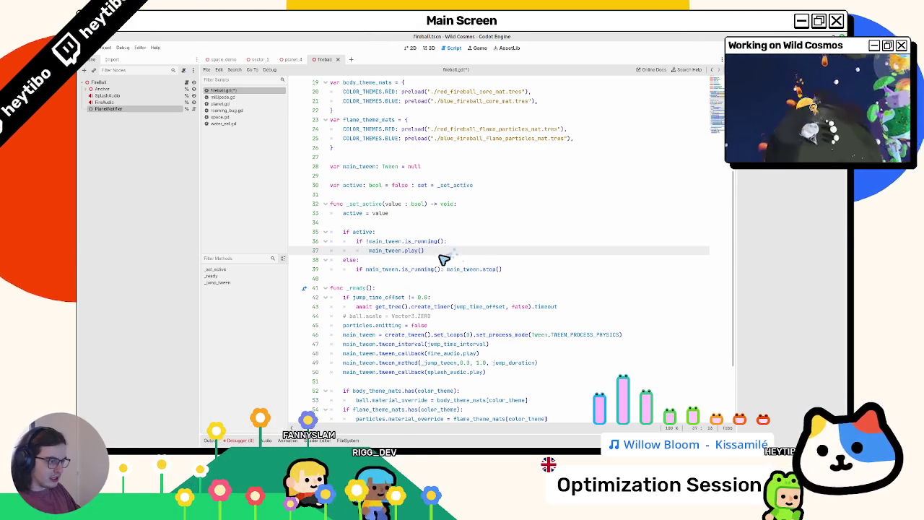
click(445, 269)
key(Return)
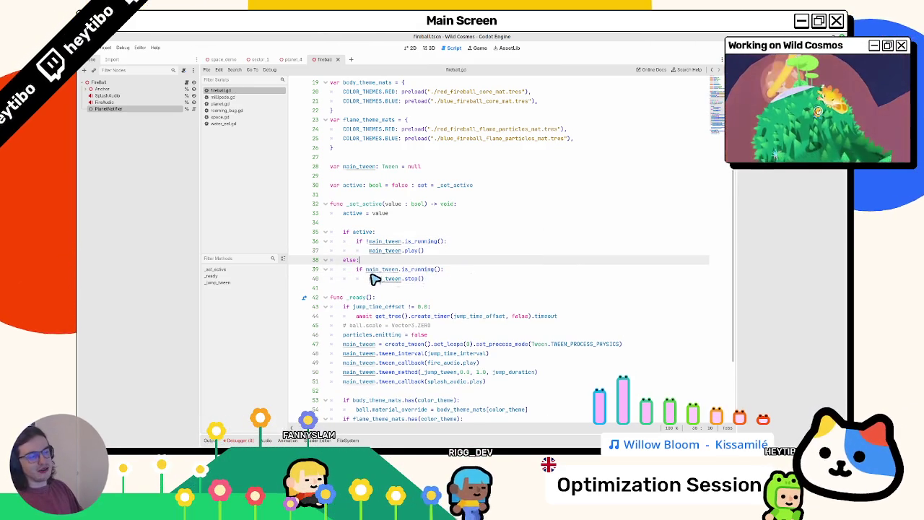
mouse_move(425, 279)
mouse_down()
mouse_move(376, 276)
mouse_move(371, 241)
mouse_up()
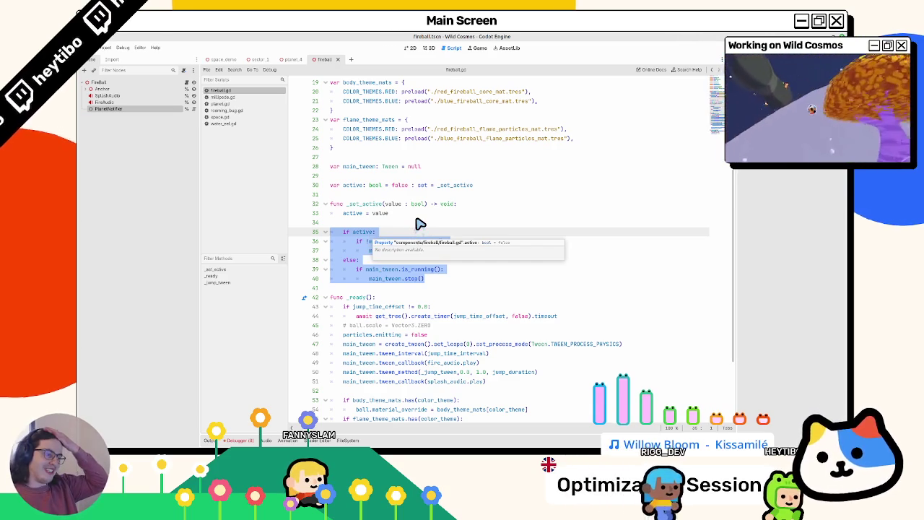
key(Escape)
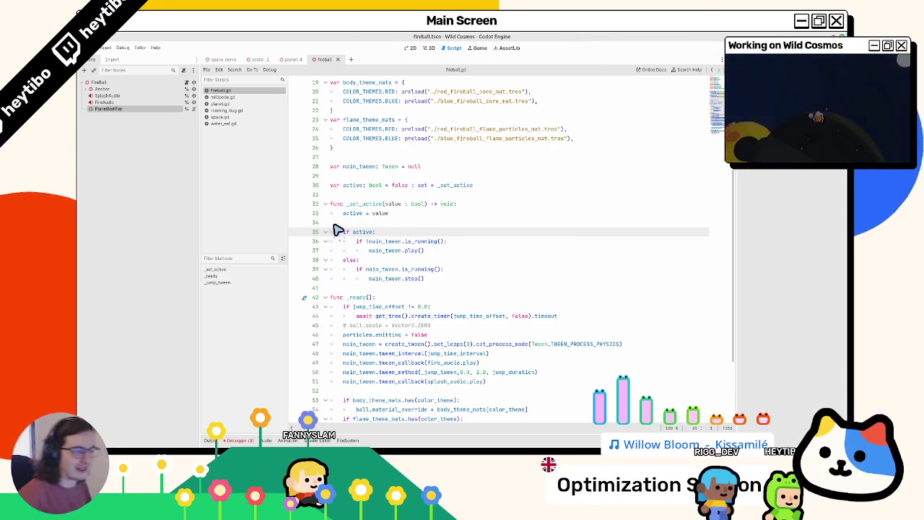
click(360, 222)
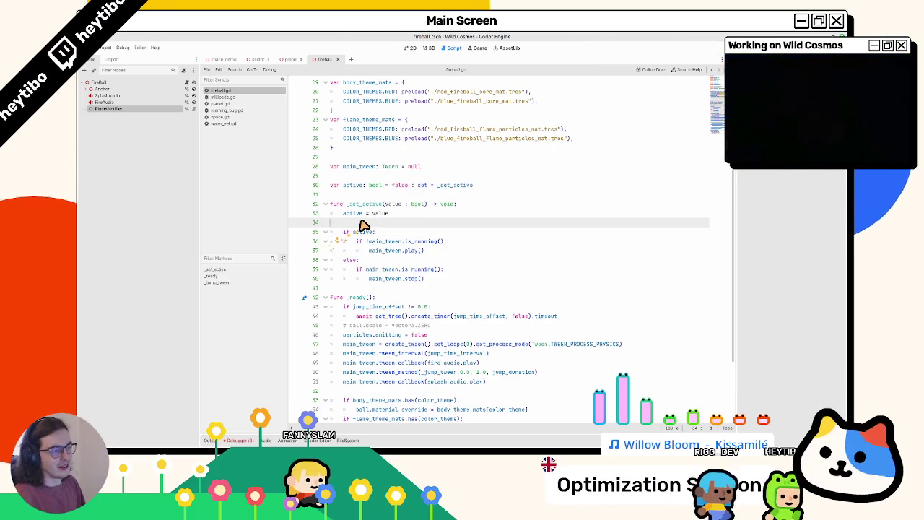
click(416, 48)
Close the fireball scene and briefly run the game in its debug window.
click(328, 60)
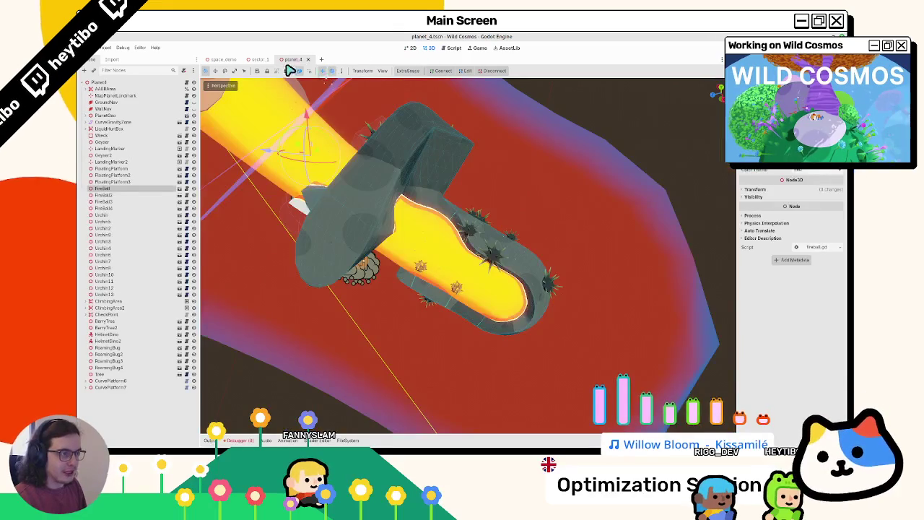
key(ctrl+shift+F5)
key(Return)
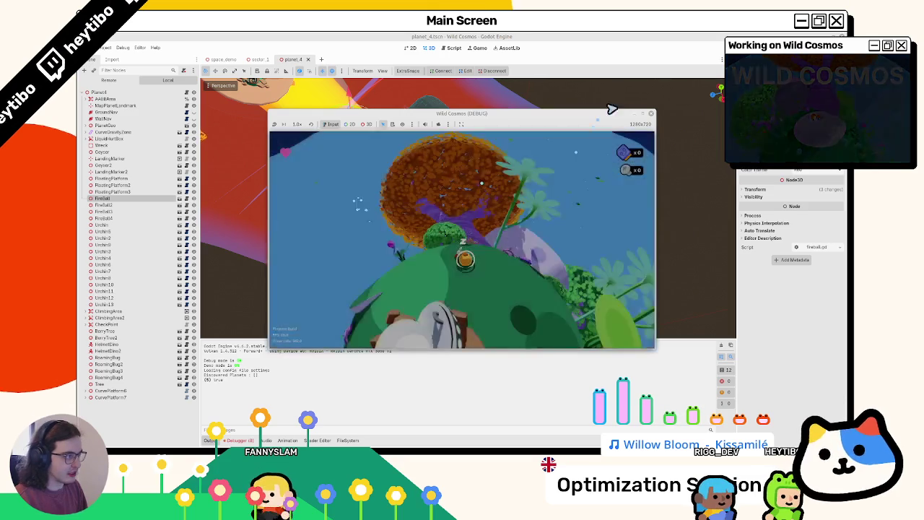
click(650, 114)
Open fireball.tscn and bring up the PlanetNotifier node's script.
click(454, 49)
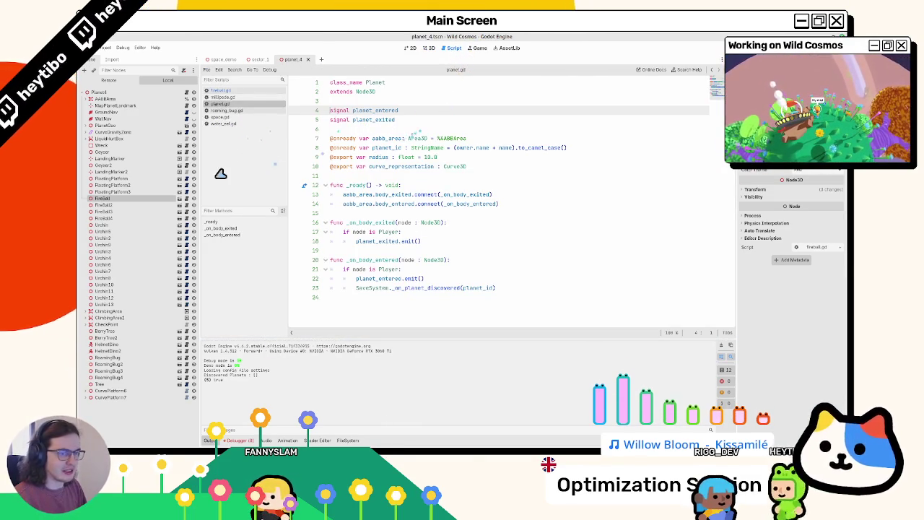
click(430, 48)
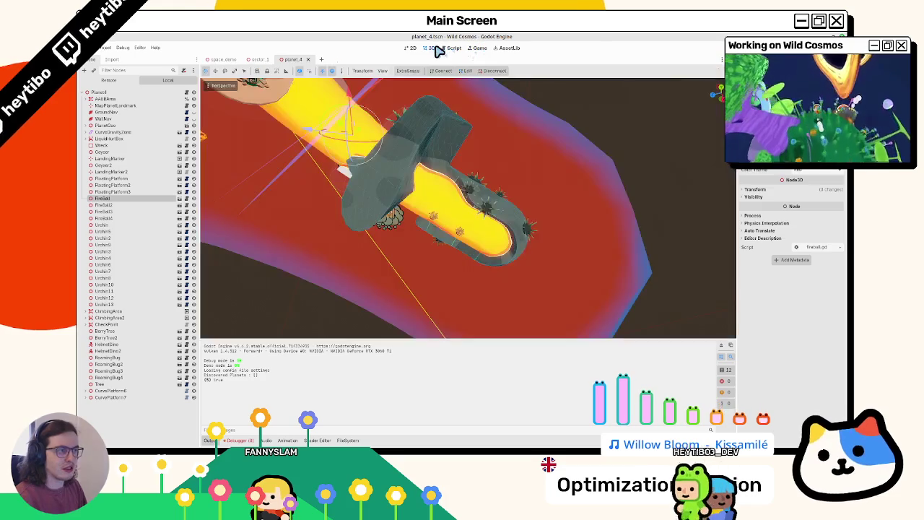
click(186, 198)
click(187, 118)
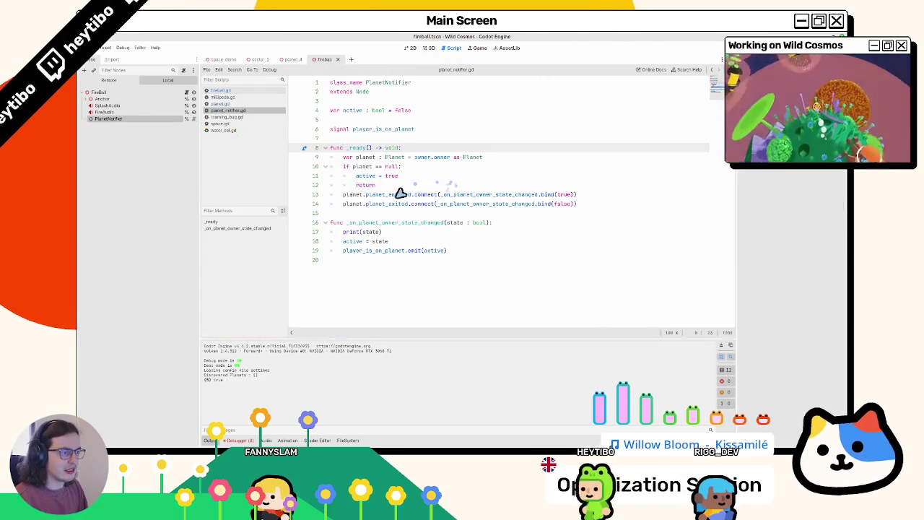
Save planet_notifier.gd and run the Wild Cosmos project with F5.
key(F5)
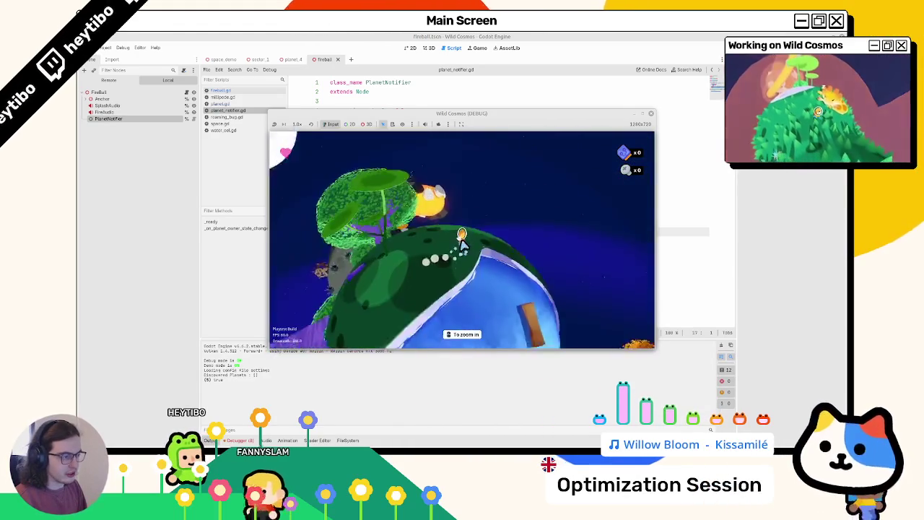
Maximize the game and run past the yellow planet, river and black hole to the grey urchin planet.
click(650, 114)
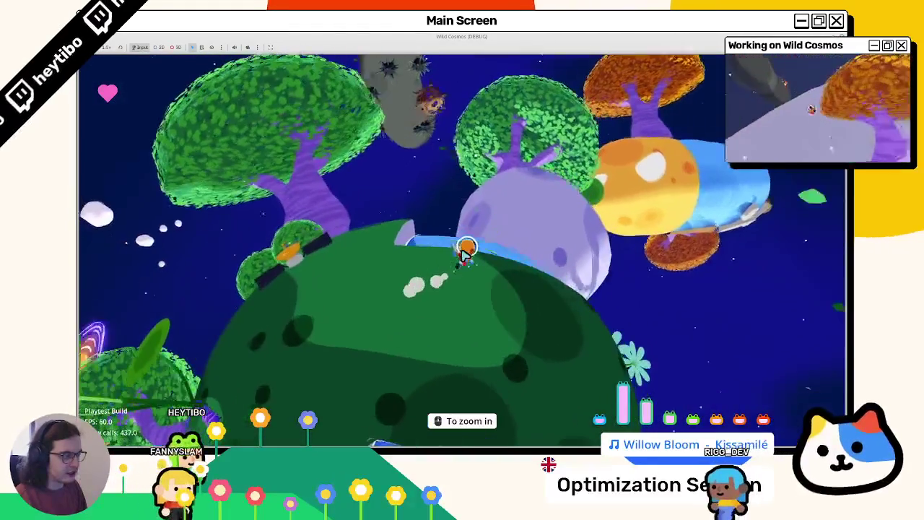
key(w)
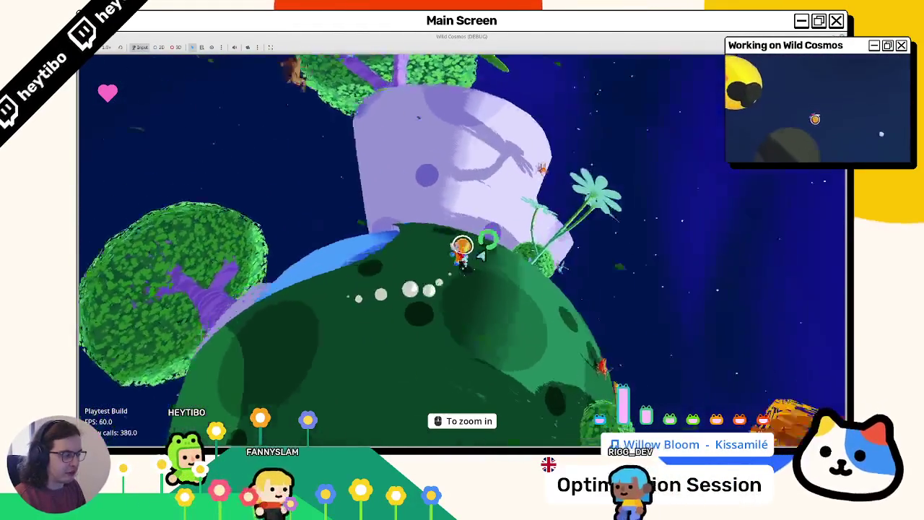
key(w)
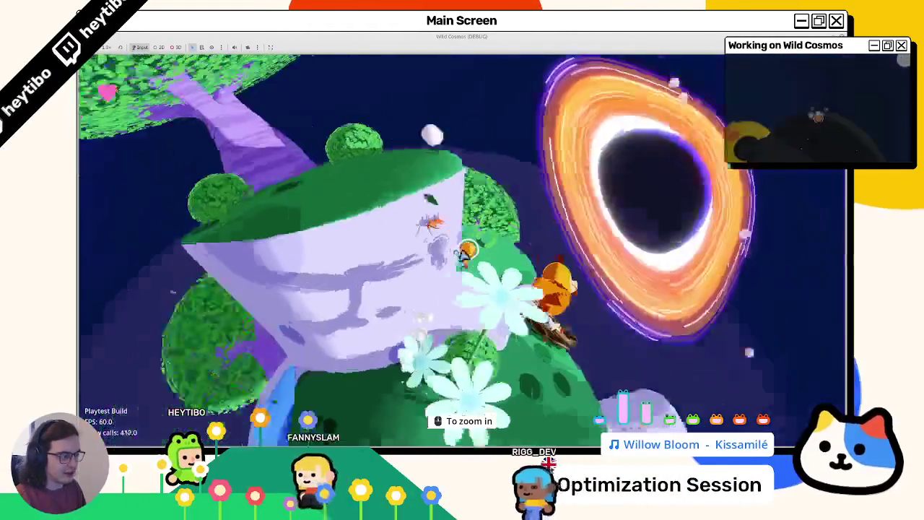
key(w)
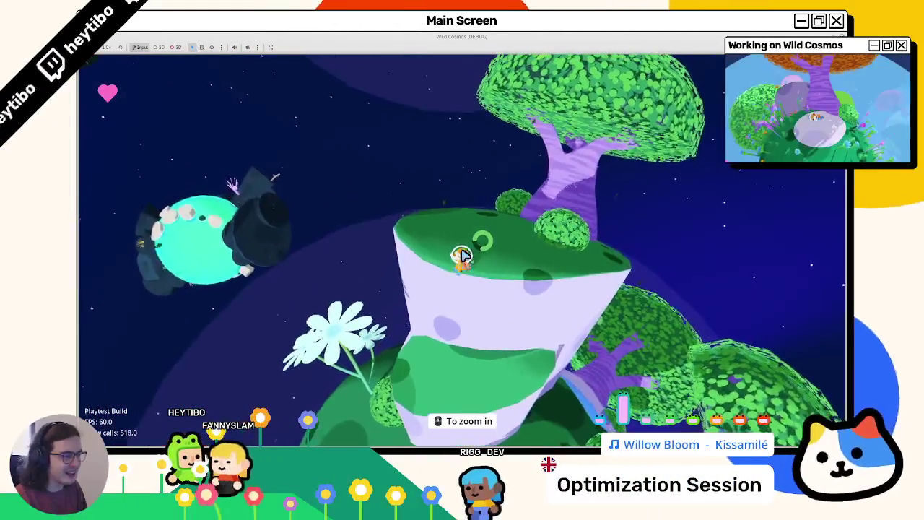
key(w)
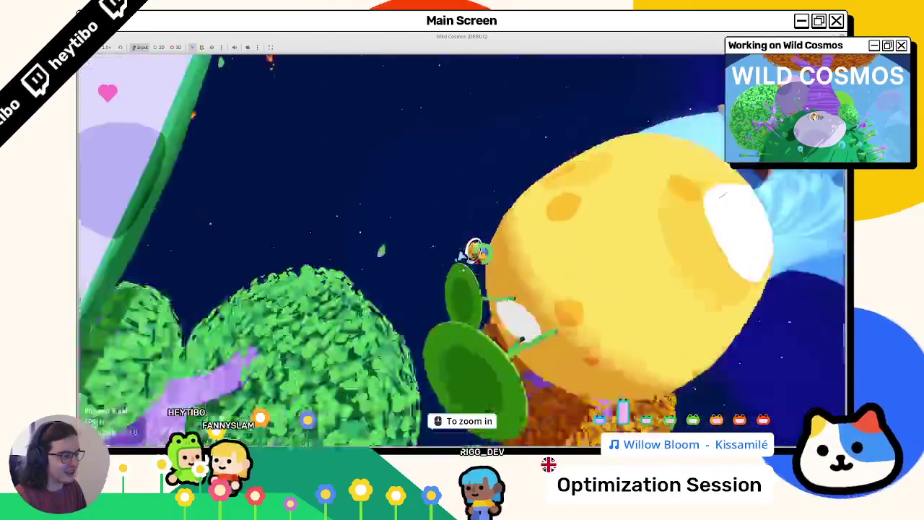
key(w)
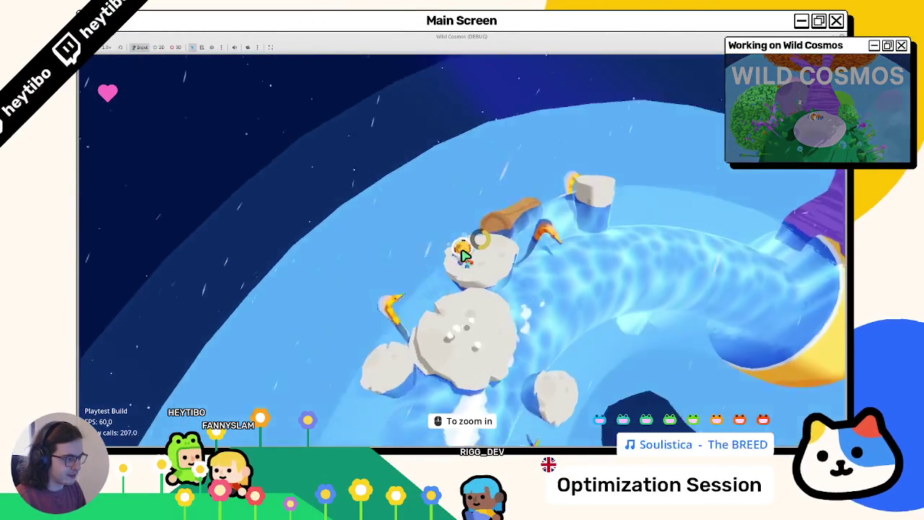
key(w)
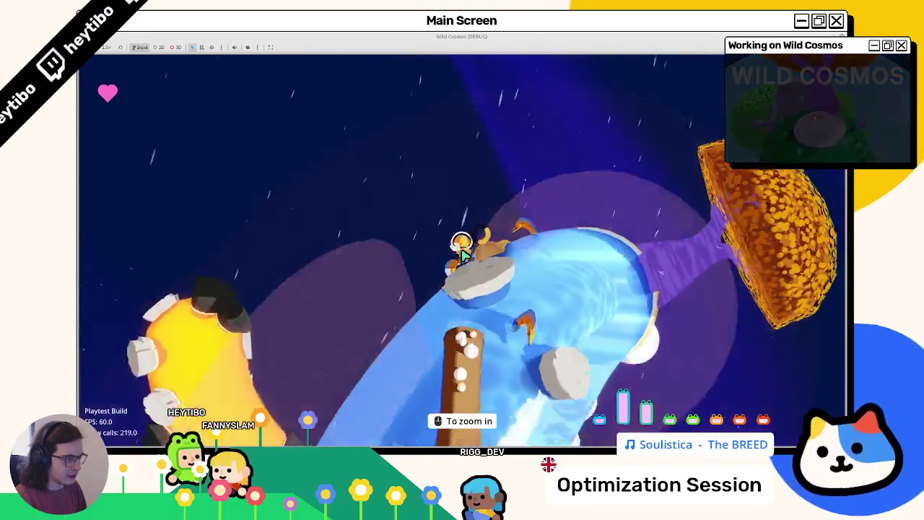
key(w)
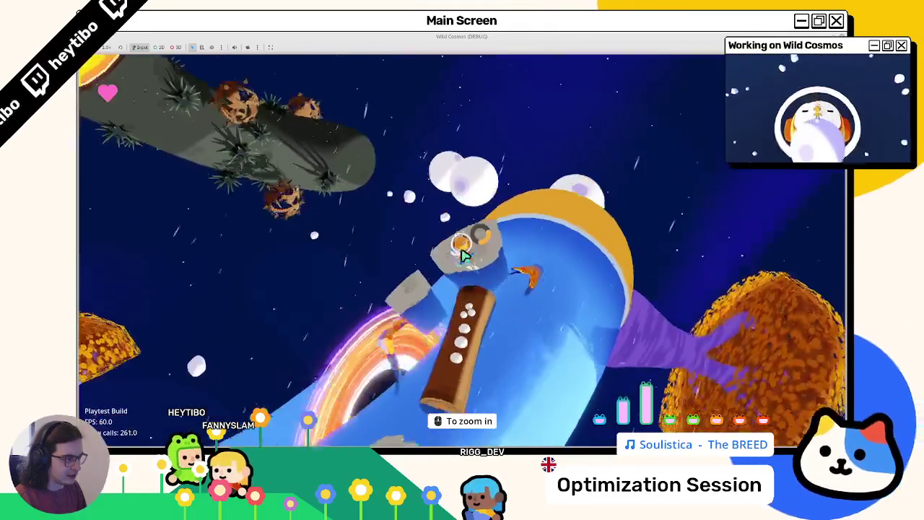
key(w)
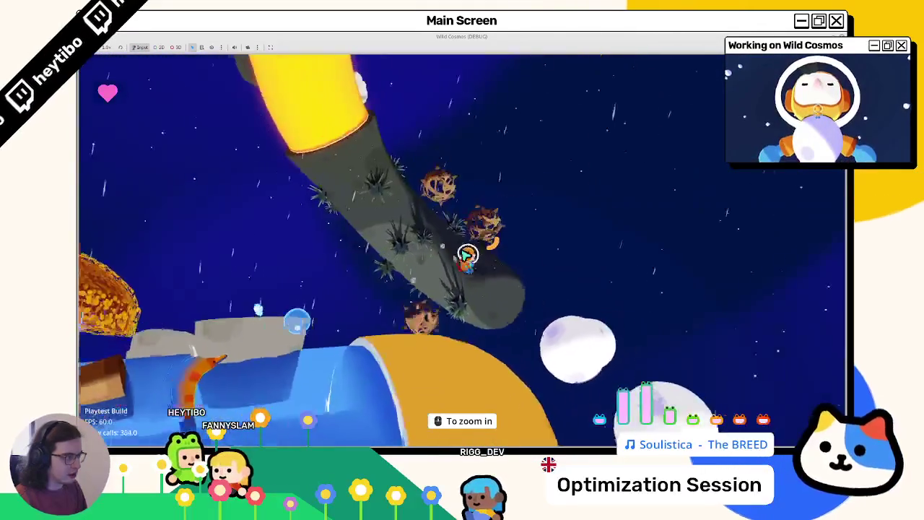
Restore and close the running game, switch to the 3D view and close the fireball scene.
double_click(413, 37)
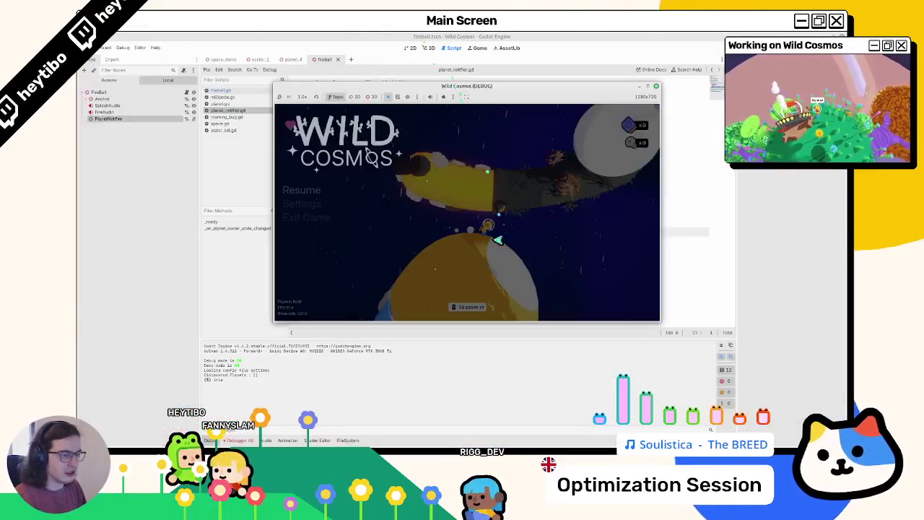
click(451, 326)
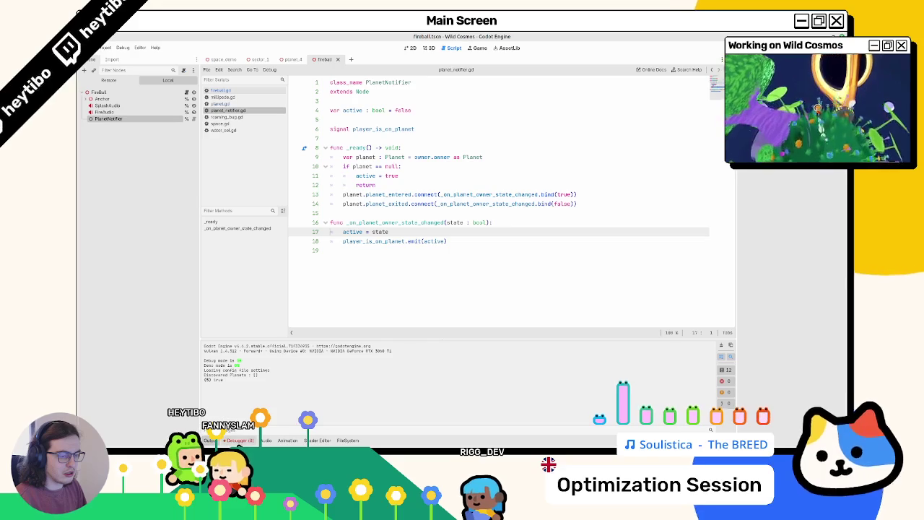
click(388, 279)
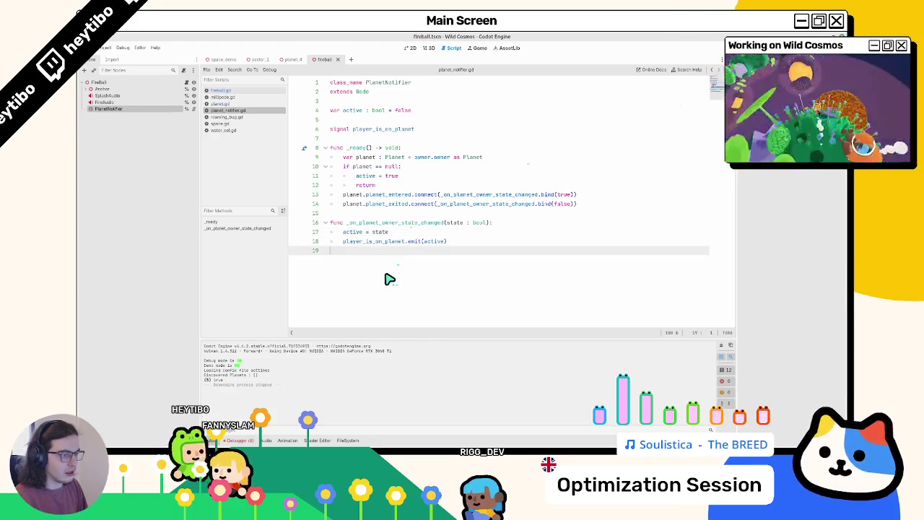
click(429, 47)
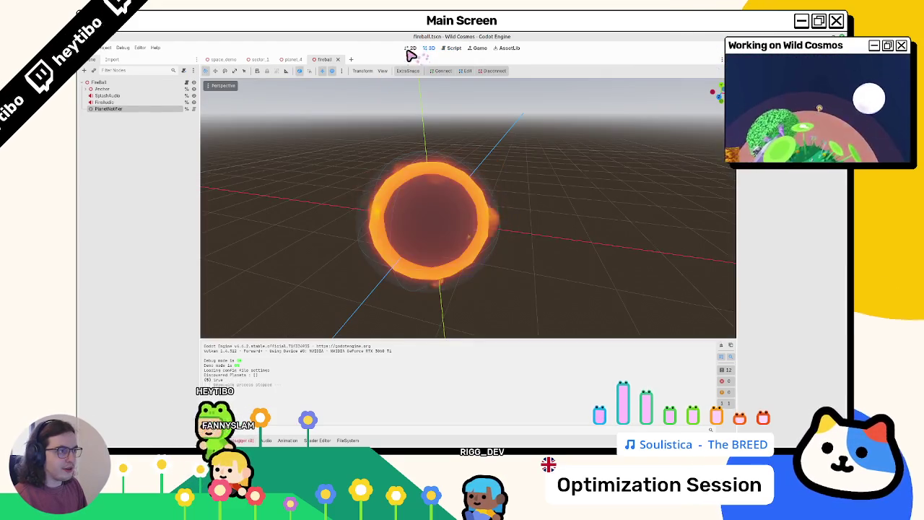
click(336, 60)
key(ctrl+shift+o)
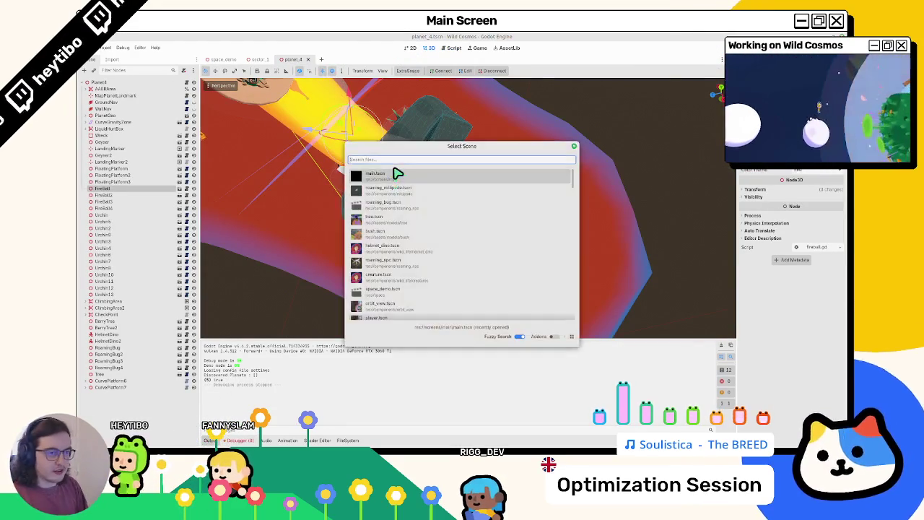
key(Escape)
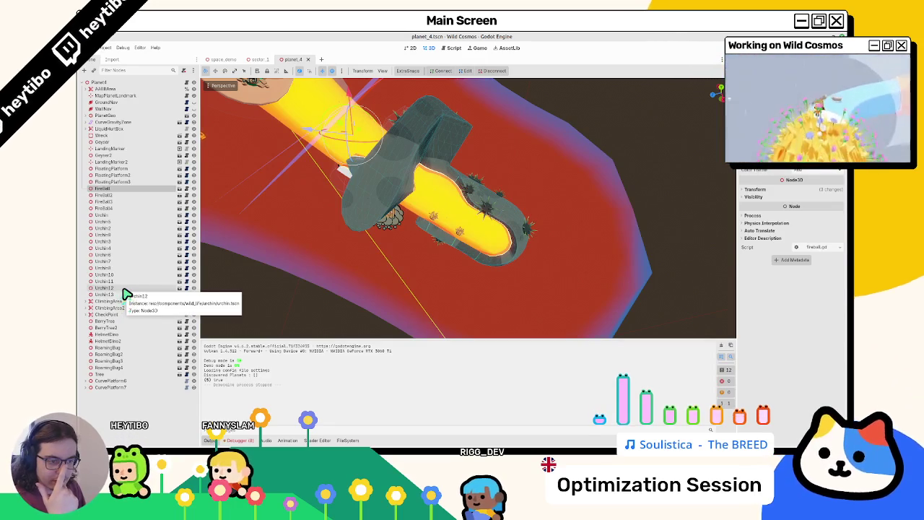
Select Urchin8 in planet_4, frame it and orbit around the urchin planet.
click(125, 293)
click(177, 268)
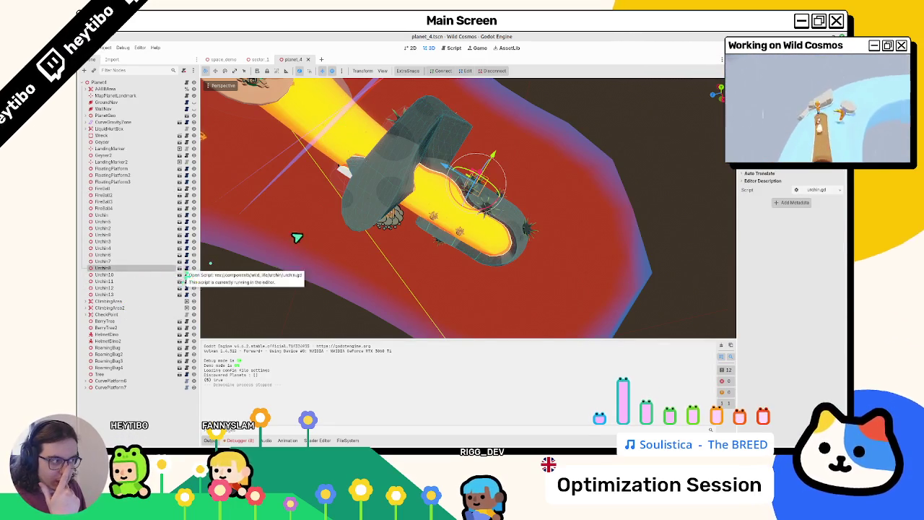
key(f)
mouse_move(510, 242)
mouse_down()
mouse_move(498, 257)
mouse_move(498, 295)
mouse_move(506, 274)
mouse_move(498, 255)
mouse_move(517, 257)
mouse_up()
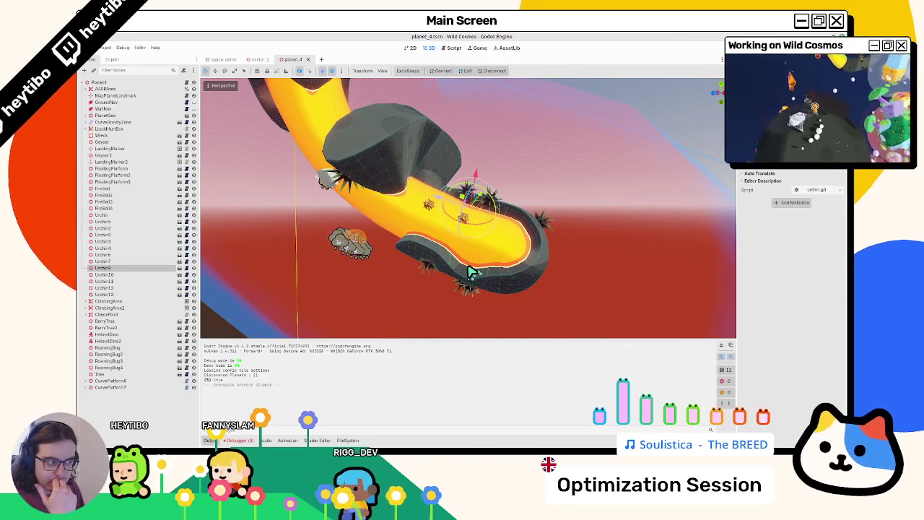
scroll(466, 273, down, 4)
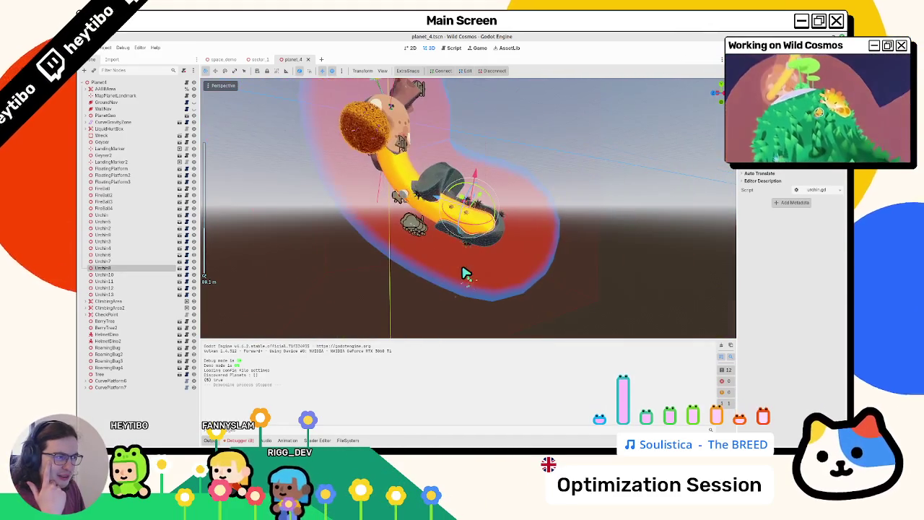
mouse_move(466, 273)
mouse_down()
mouse_move(468, 265)
mouse_move(553, 285)
mouse_move(549, 299)
mouse_up()
scroll(462, 252, up, 3)
mouse_move(439, 294)
mouse_down()
mouse_move(392, 268)
mouse_move(320, 256)
mouse_move(437, 255)
mouse_move(487, 240)
mouse_move(329, 289)
mouse_move(233, 260)
mouse_move(227, 287)
mouse_move(701, 286)
mouse_move(235, 272)
mouse_move(262, 260)
mouse_up()
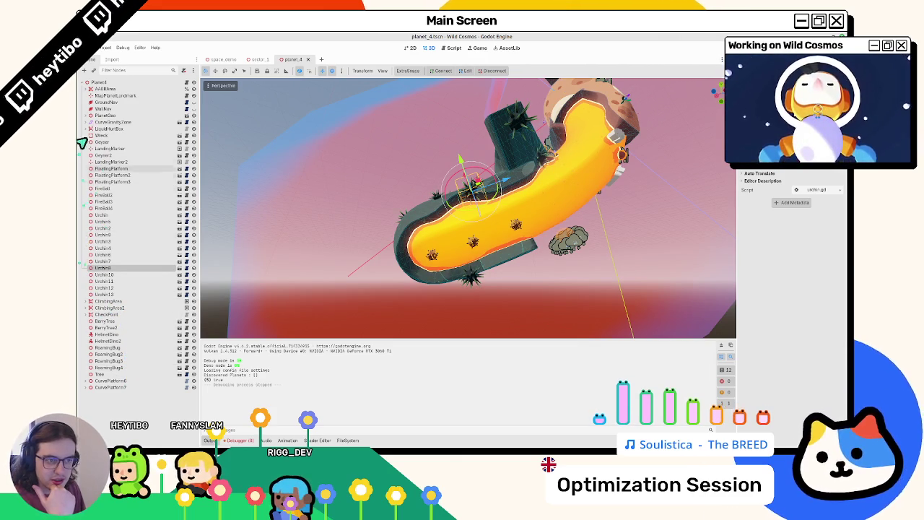
Filter for 'meteo', select MeteorSpawner under CurveGravityZone and open its meteor_spawner scene and script.
click(128, 72)
text(meteo)
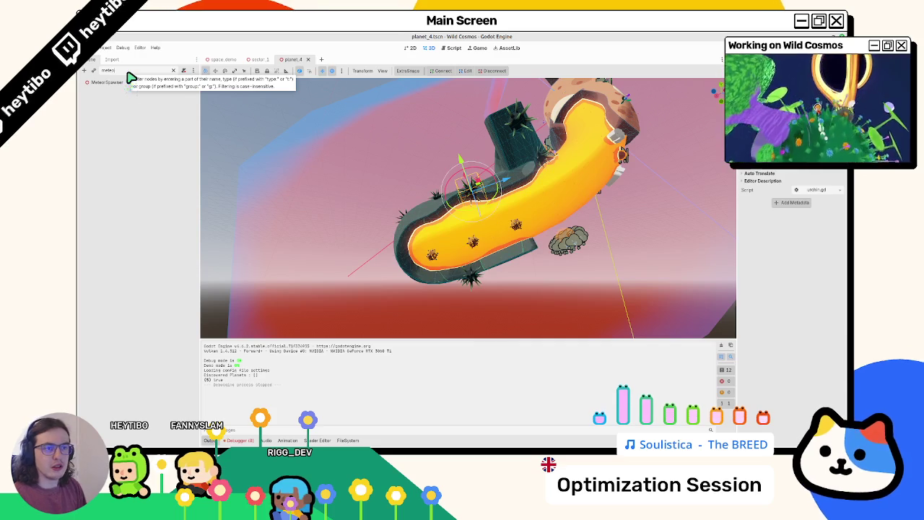
click(108, 82)
click(173, 70)
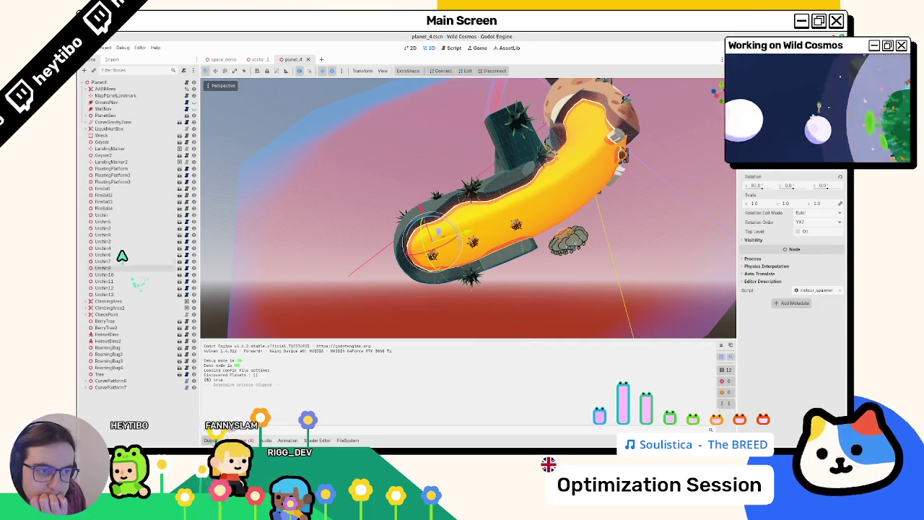
click(90, 122)
double_click(120, 162)
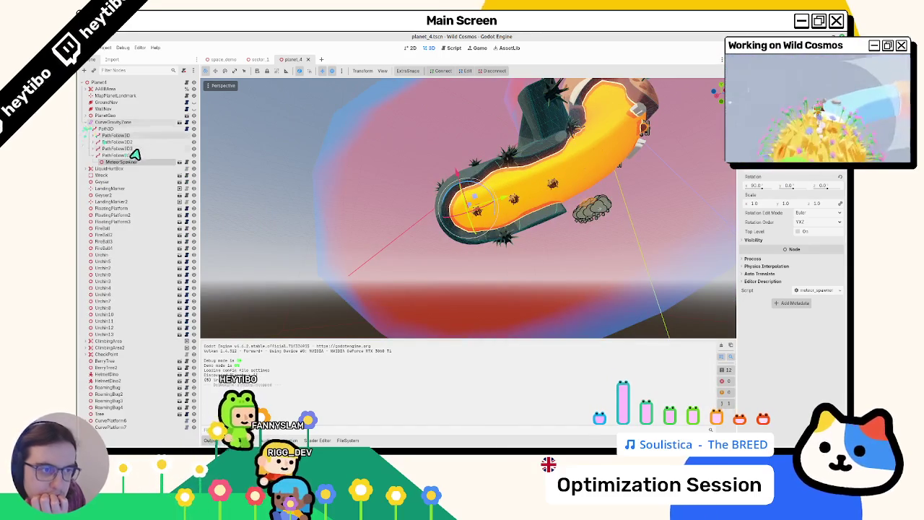
mouse_move(468, 215)
mouse_down()
mouse_move(320, 212)
mouse_move(169, 167)
mouse_up()
click(179, 162)
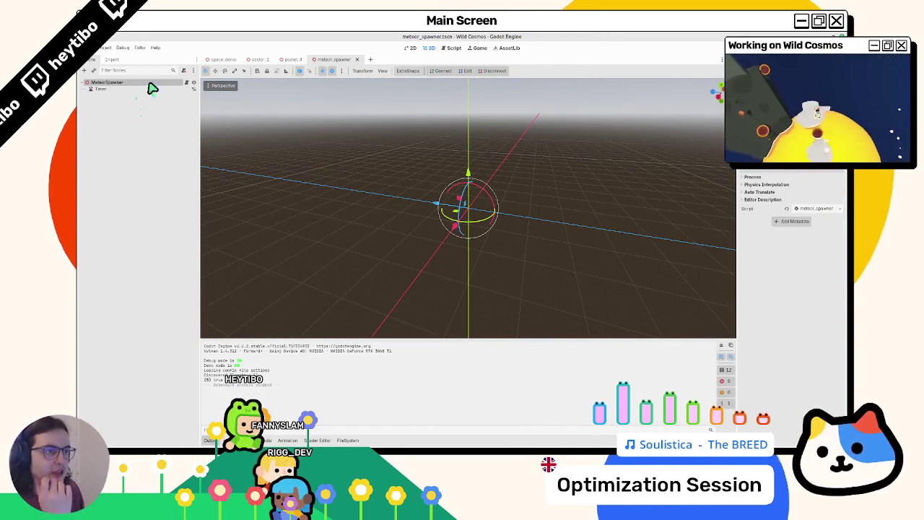
click(186, 82)
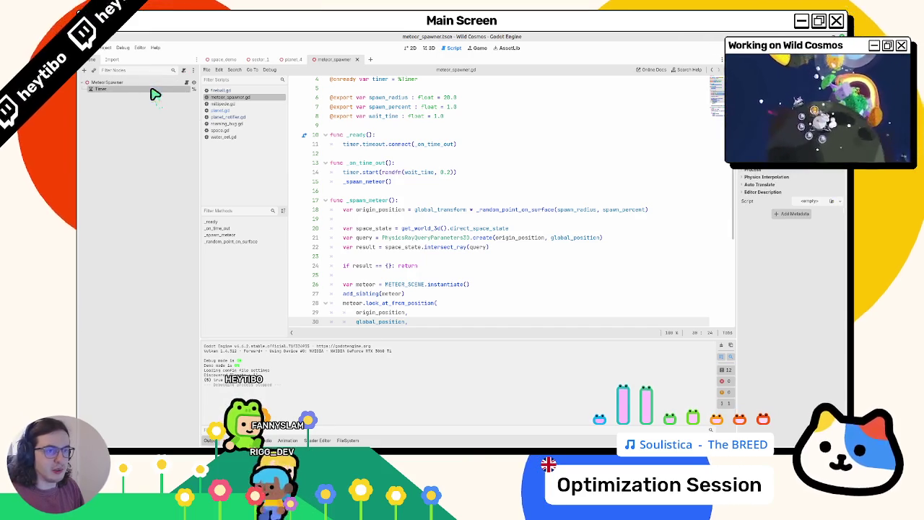
Add a PlanetNotifier child with a unique name and drag it into meteor_spawner.gd as planet_notifier.
key(ctrl+a)
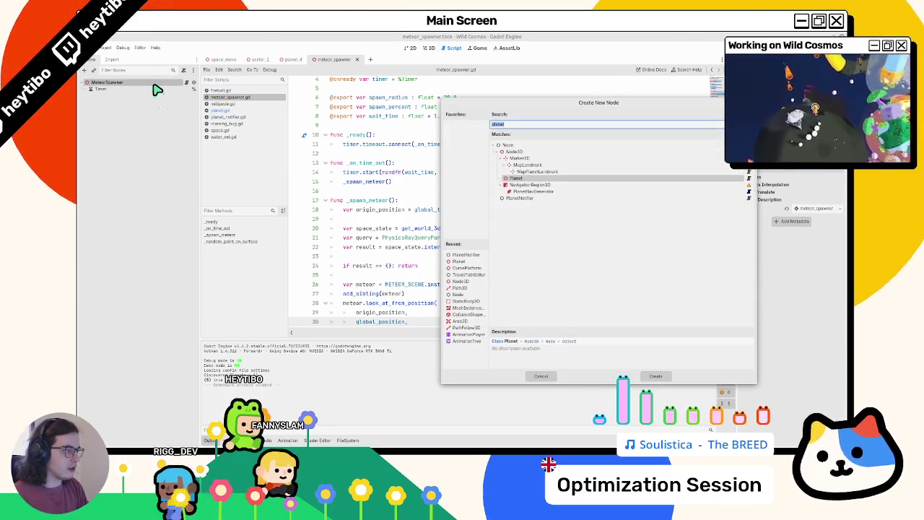
key(Down)
key(Down)
key(Down)
key(Return)
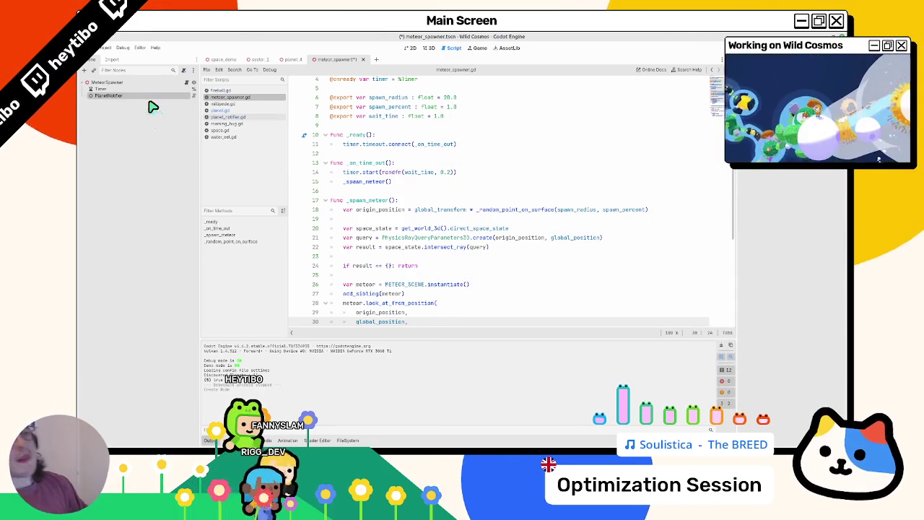
right_click(153, 94)
right_click(141, 95)
click(174, 235)
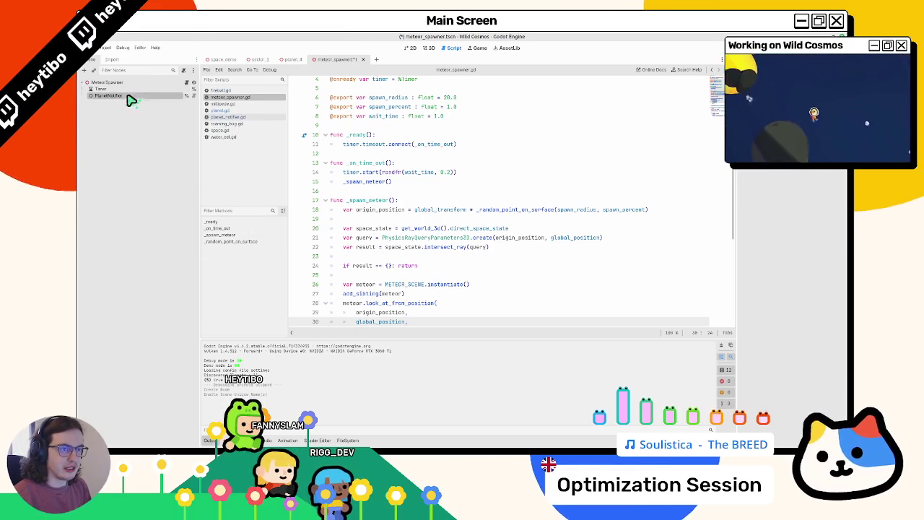
drag(130, 97, 300, 138)
Check where planet_notifier.gd sets its active variable, then return to meteor_spawner.gd.
click(228, 116)
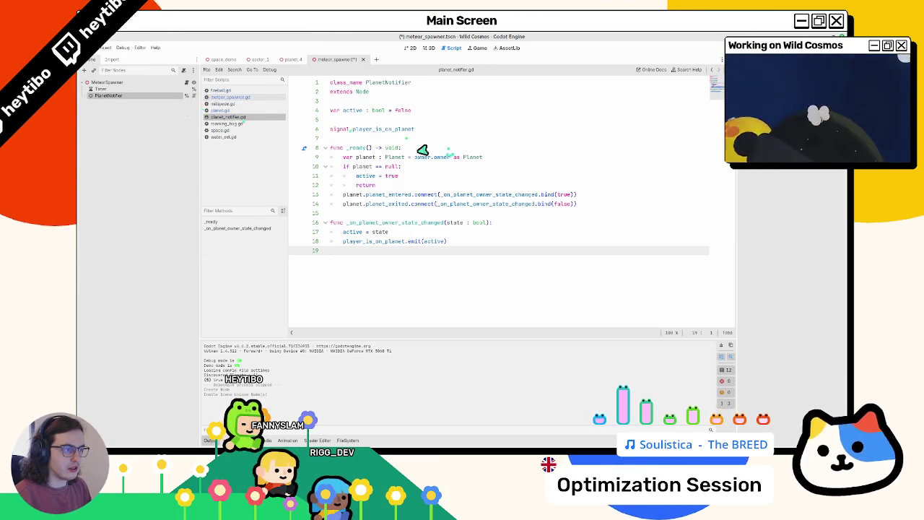
double_click(351, 111)
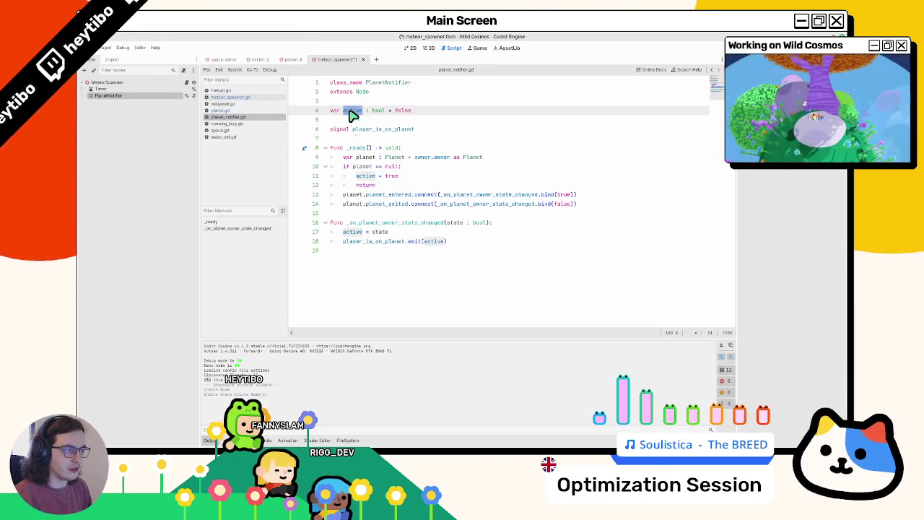
double_click(361, 176)
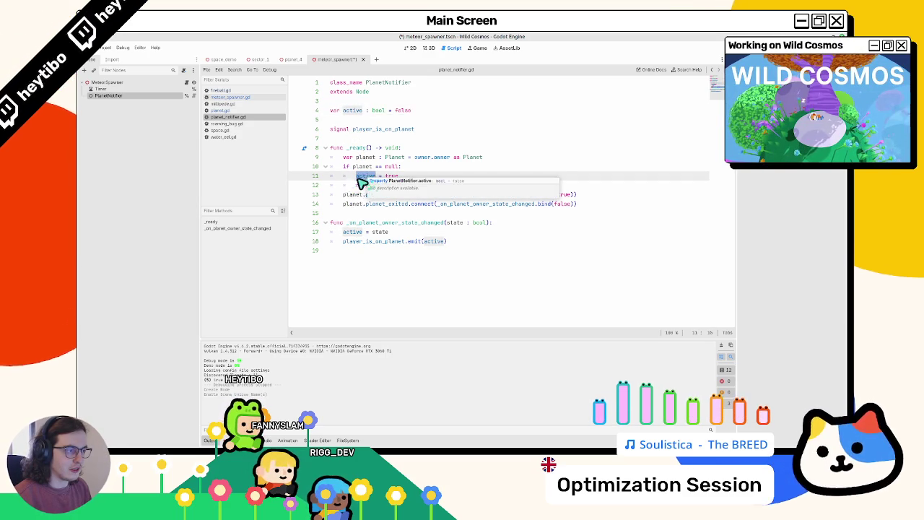
double_click(361, 185)
double_click(363, 177)
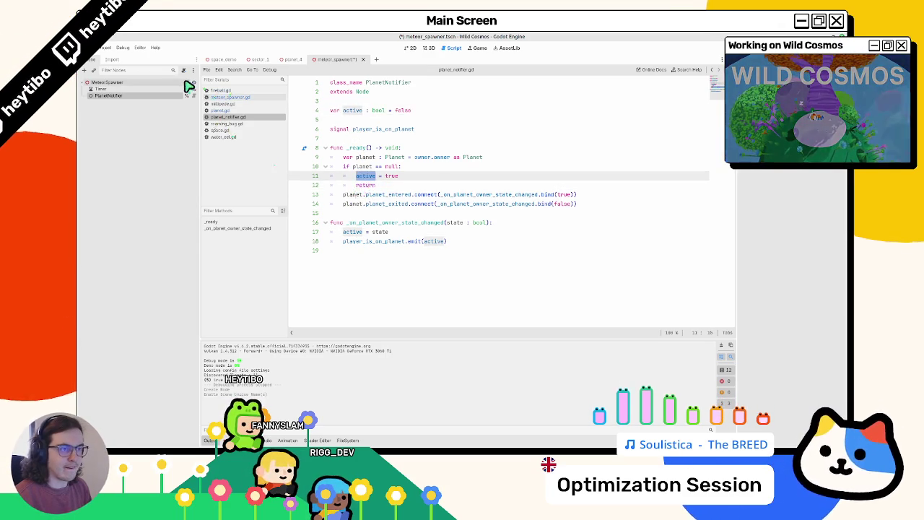
click(227, 97)
scroll(363, 155, up, 2)
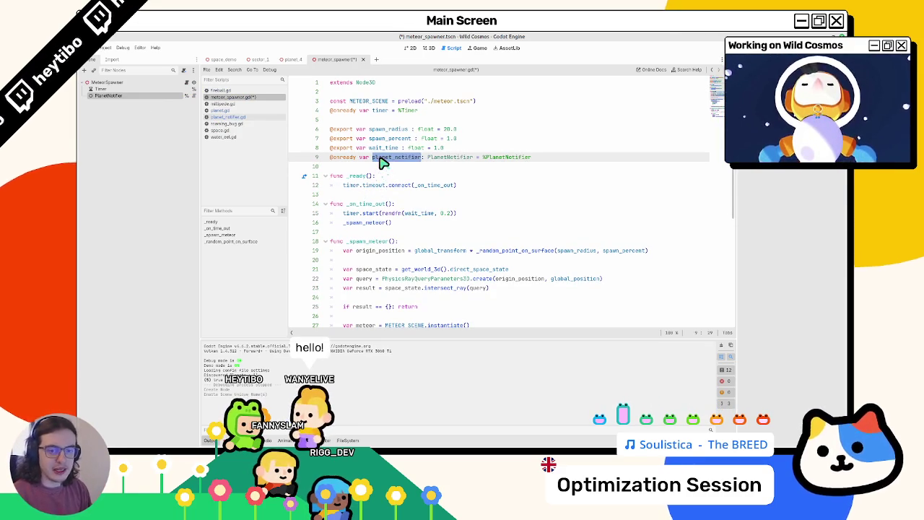
Open blank lines below the planet_notifier declaration, discarding a false start.
click(382, 163)
key(Return)
text(func)
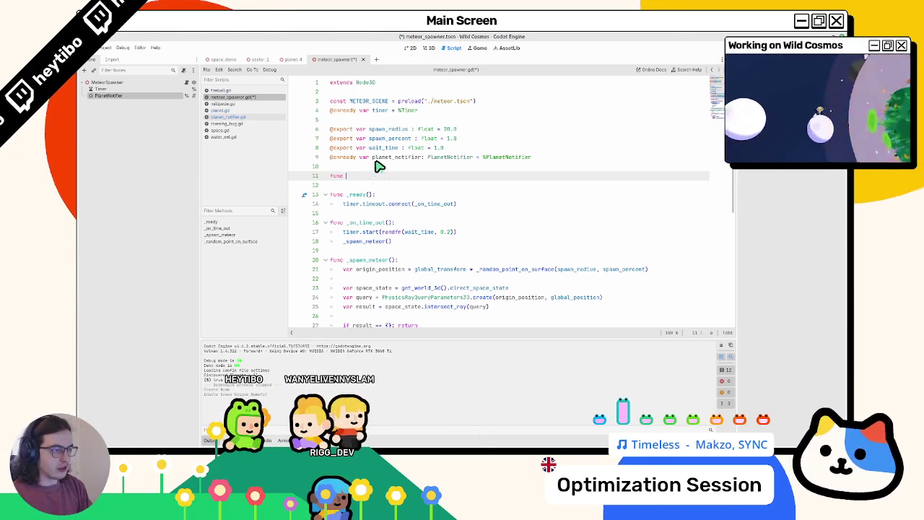
text(_)
key(ctrl+z)
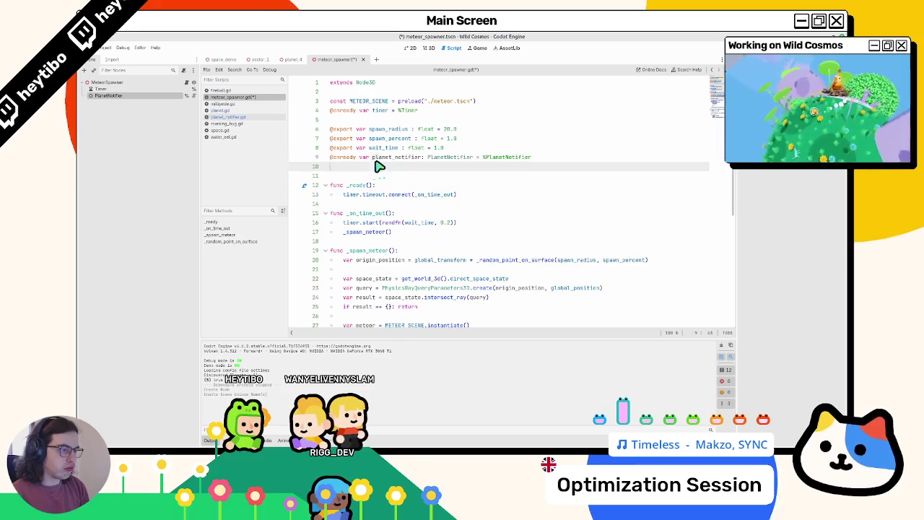
key(Up)
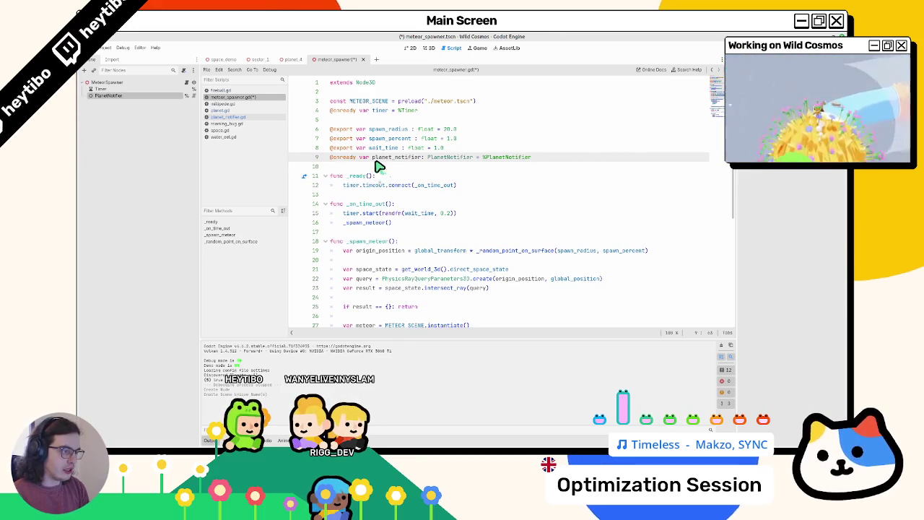
key(Return)
key(Return)
text(func)
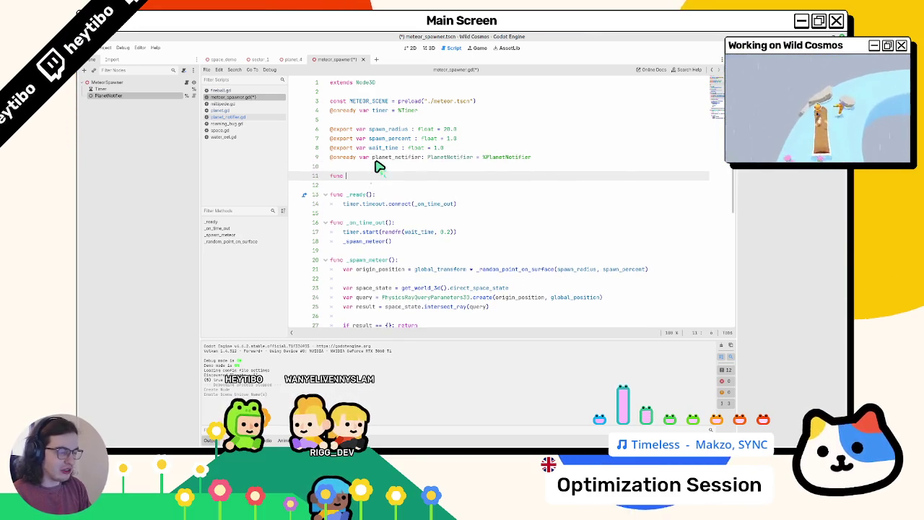
key(BackSpace)
key(BackSpace)
key(BackSpace)
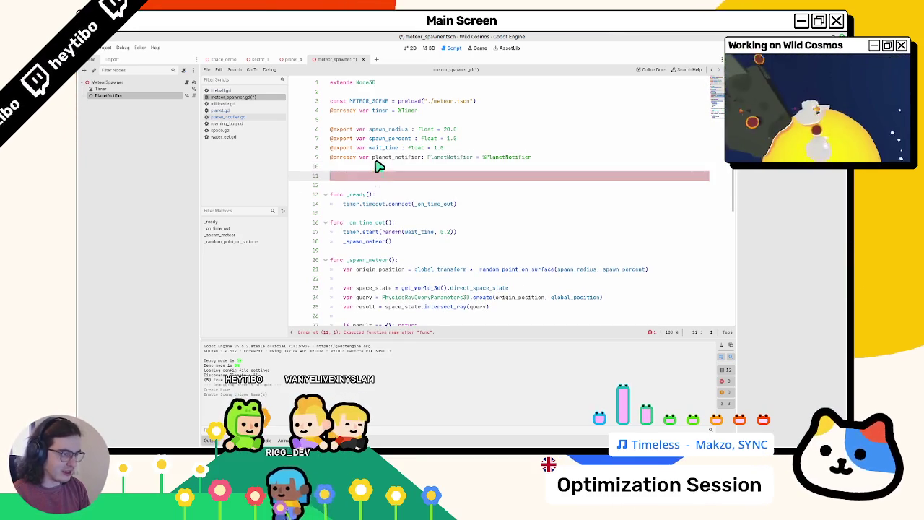
Write func player_is_on_planet(state: bool) -> void with a pass body and save.
key(Return)
text(func player_is_on_planet(state: boo)
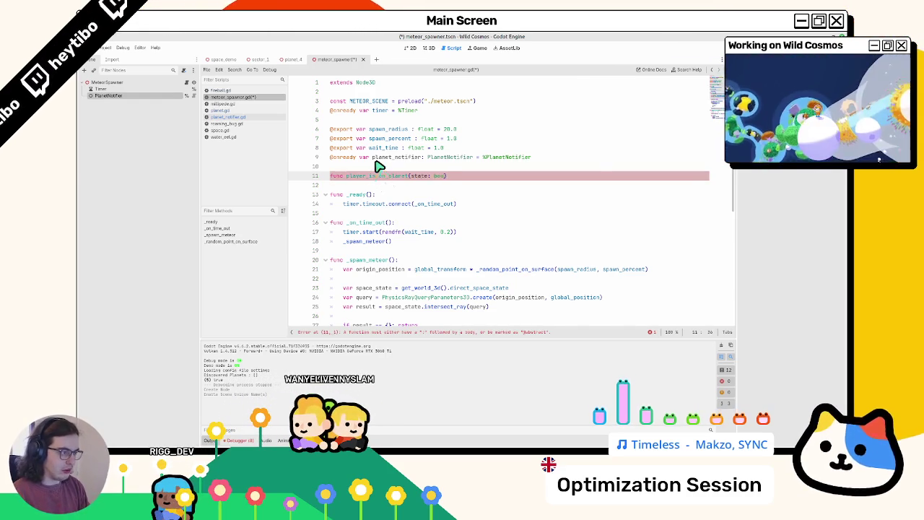
text())
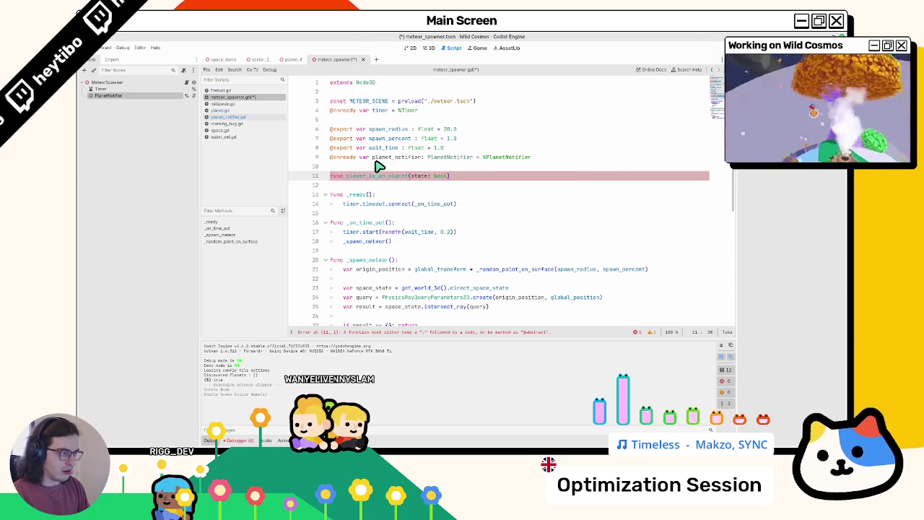
text(:)
key(Return)
text(pass)
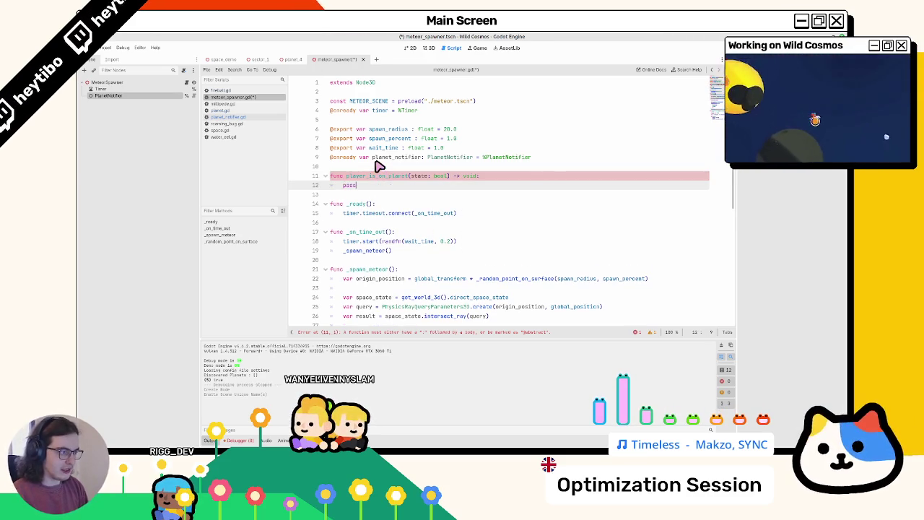
key(ctrl+s)
double_click(371, 179)
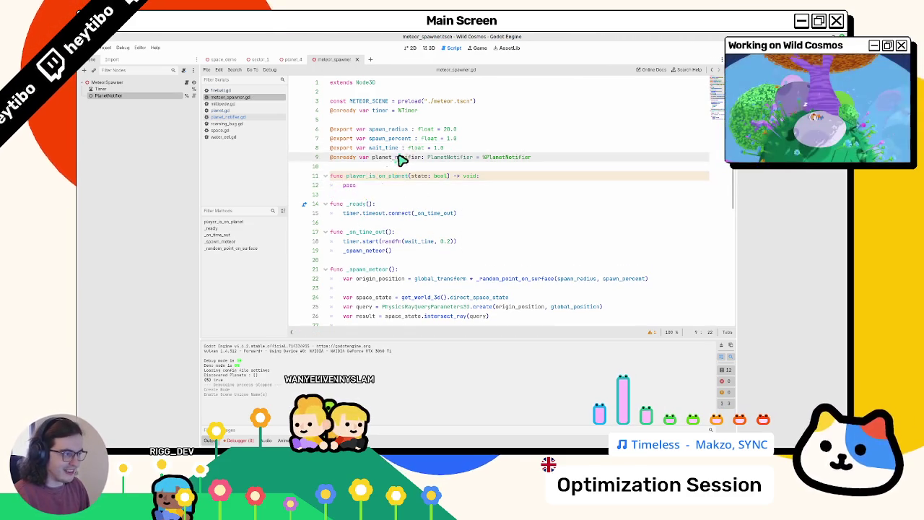
Rename the player_is_on_planet function to _set_active.
click(503, 254)
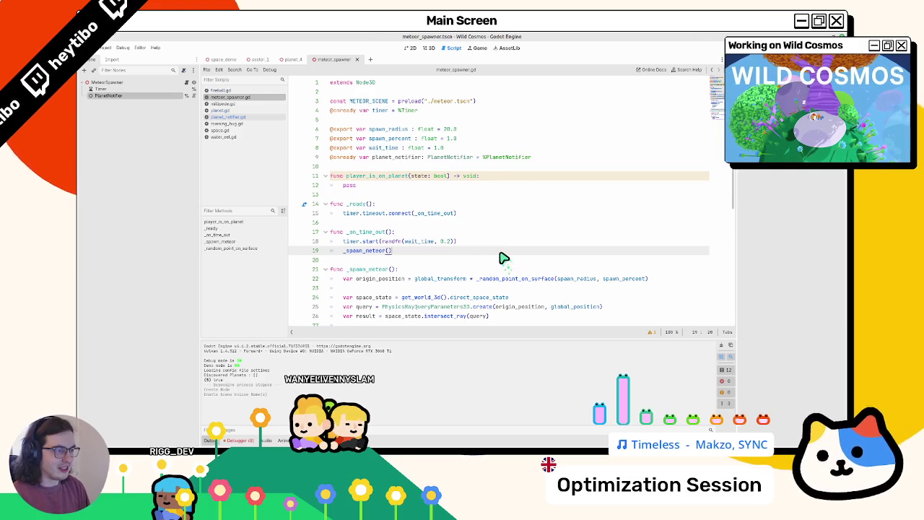
key(Return)
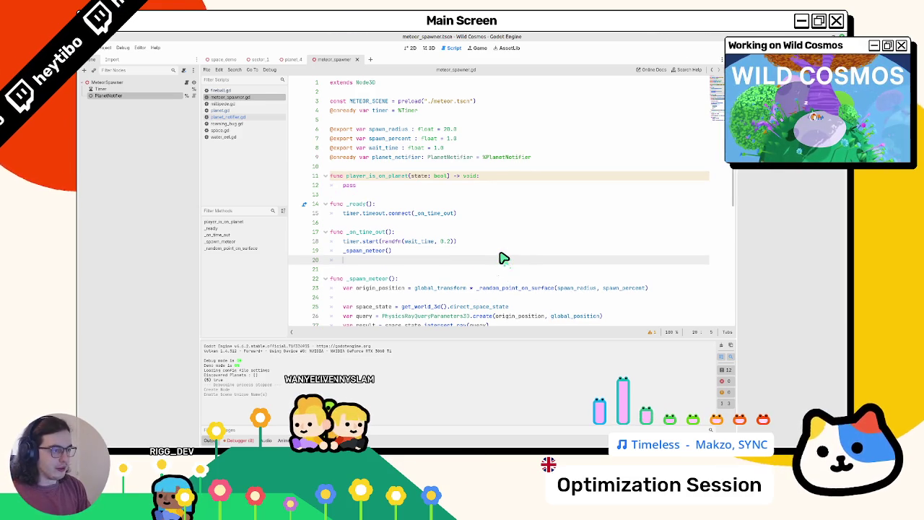
key(BackSpace)
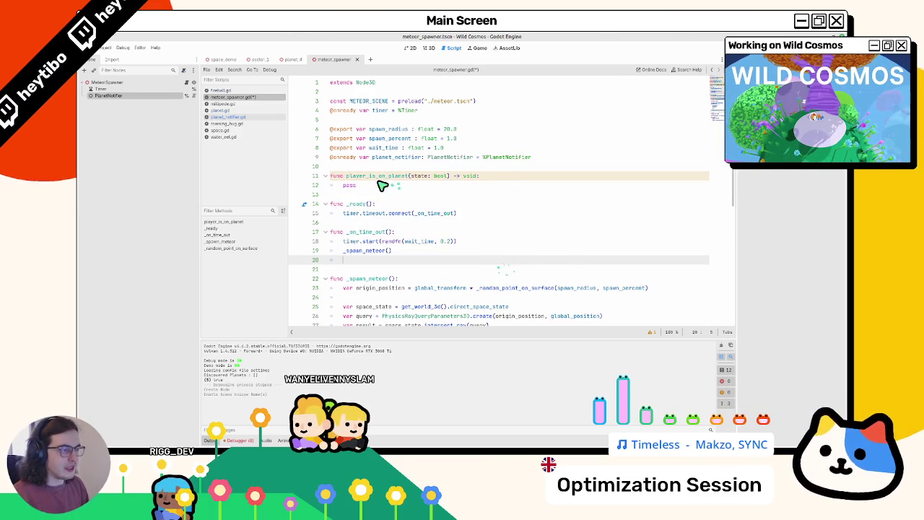
click(387, 179)
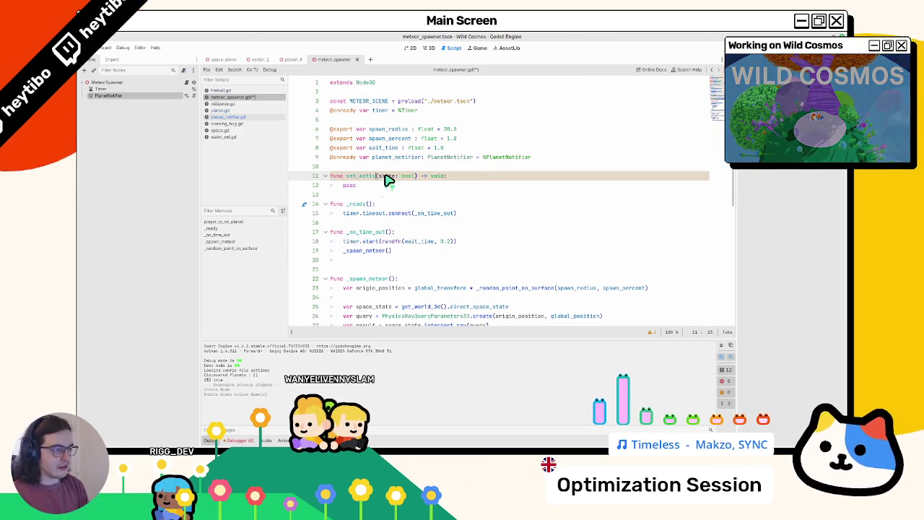
text(_set_active)
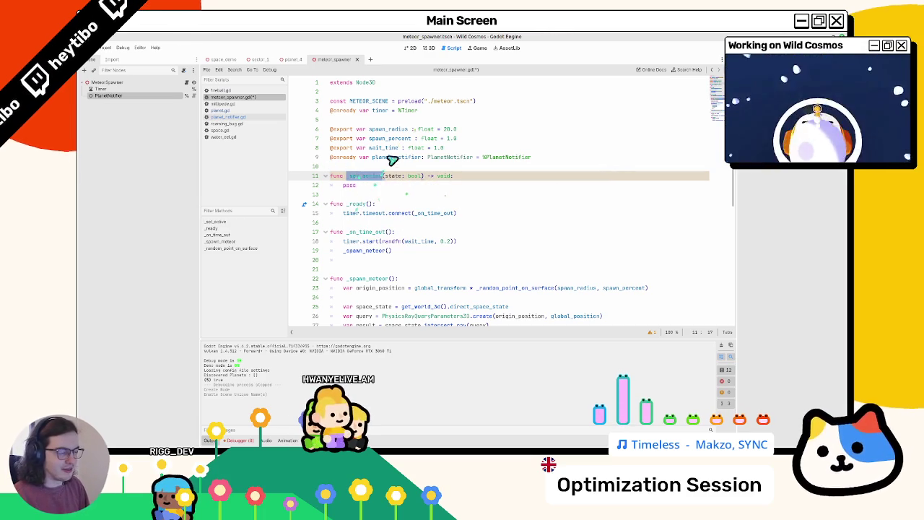
Add a _set_active(planet_notifier.active) call at the end of _on_time_out.
click(374, 262)
text(_set_active)
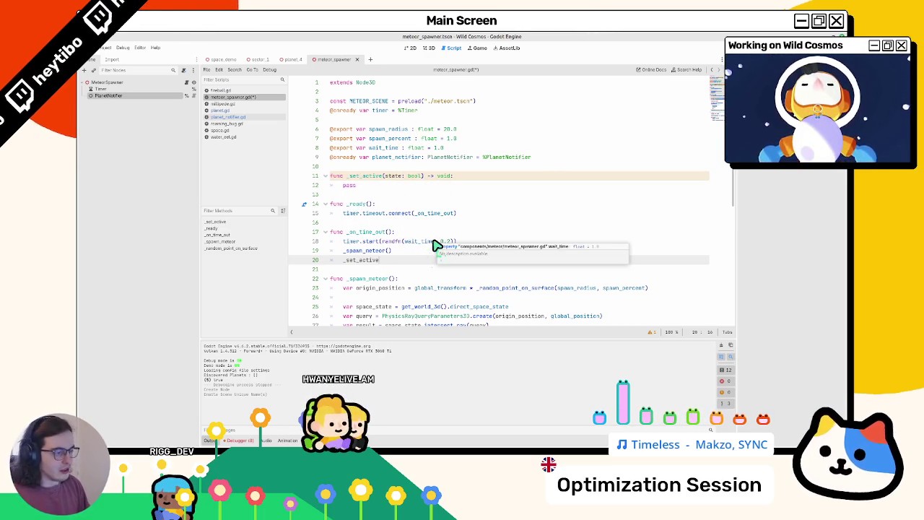
text((pl)
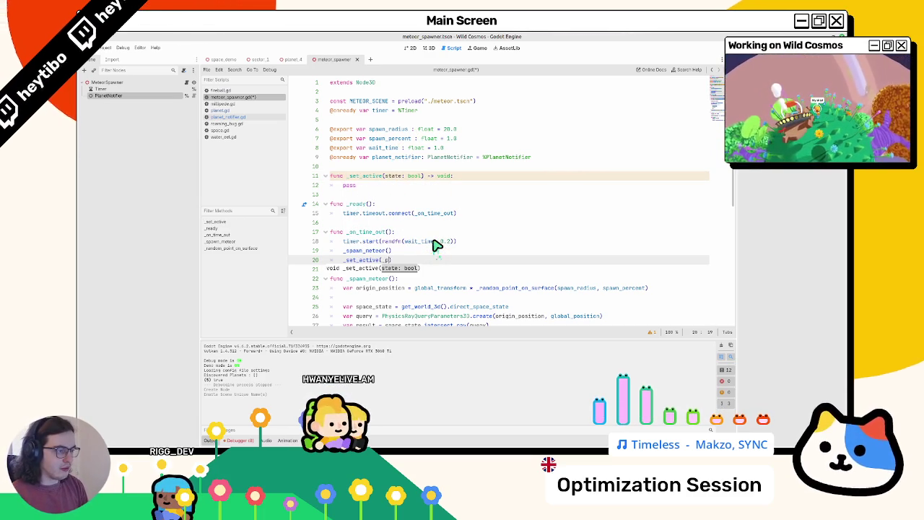
text(an)
key(Return)
text(.)
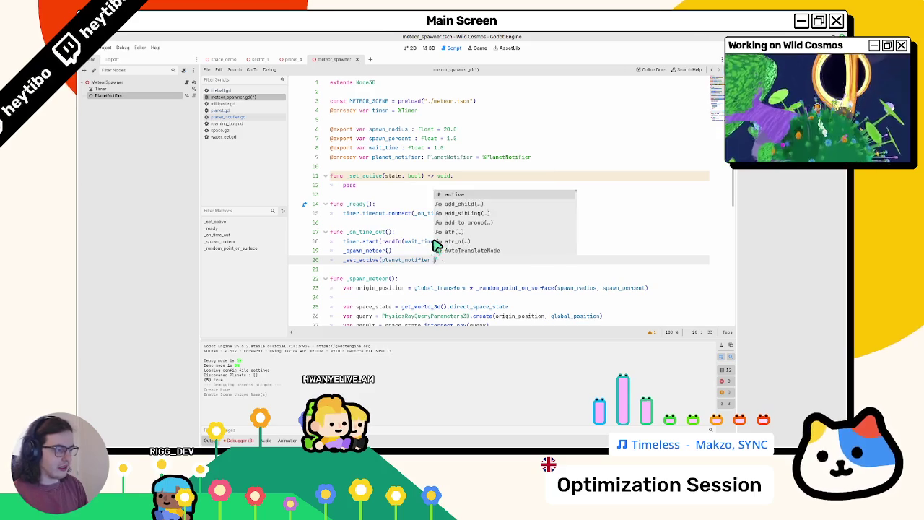
text(active)
Insert planet_notifier.player_is_on_planet.connect(_set_active) above that call.
key(ctrl+shift+Return)
text(pl)
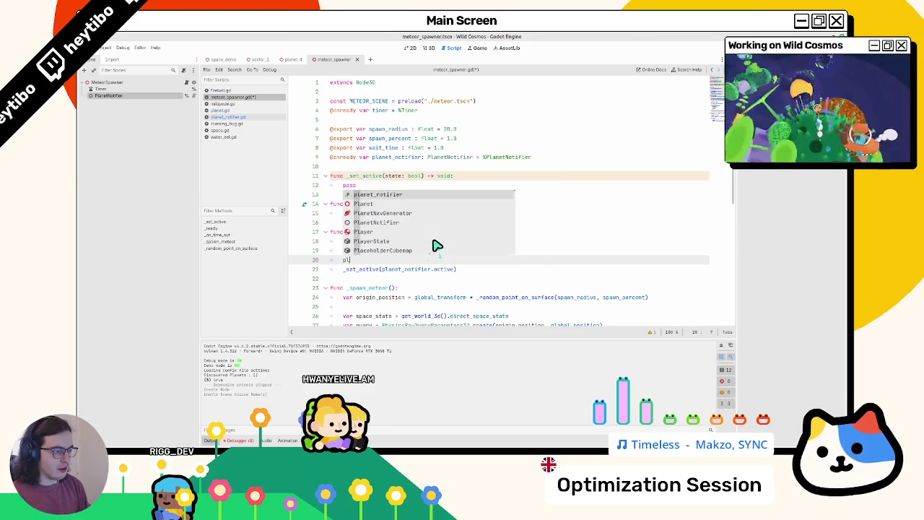
key(Return)
text(.)
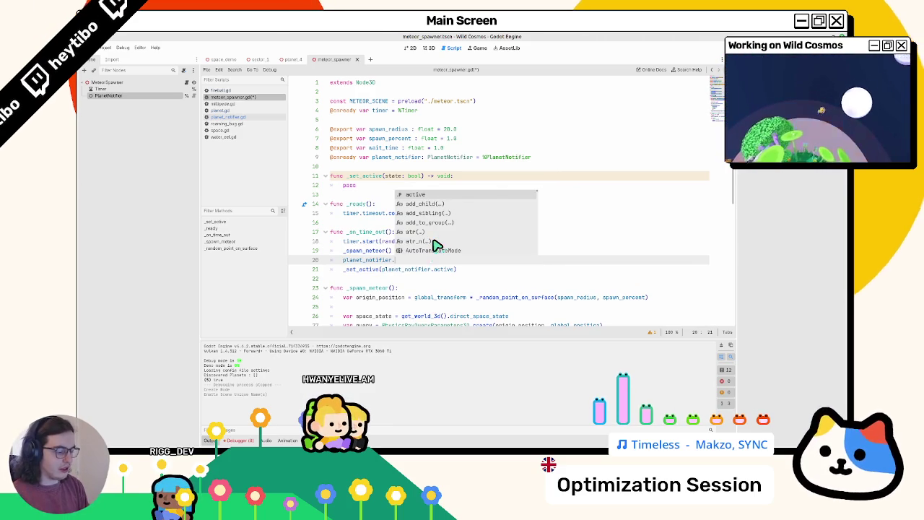
text(pla)
key(Return)
text(.co)
key(Return)
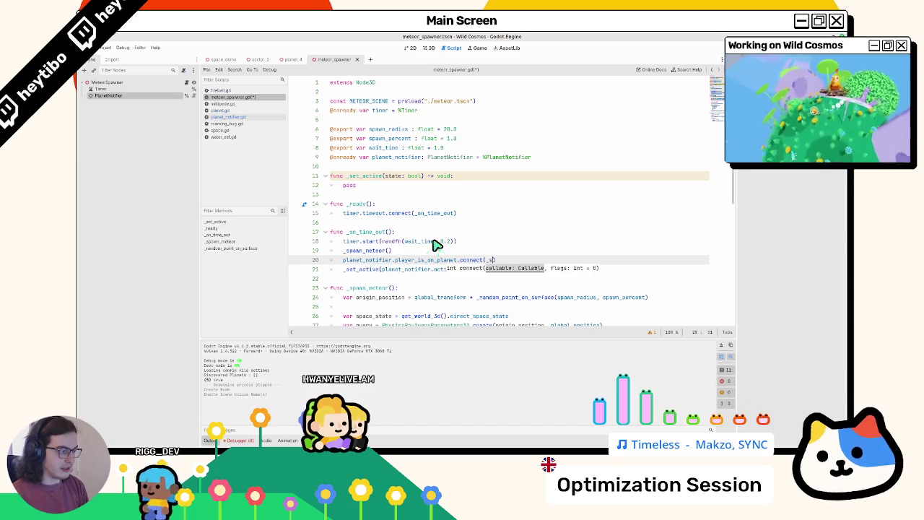
key(Return)
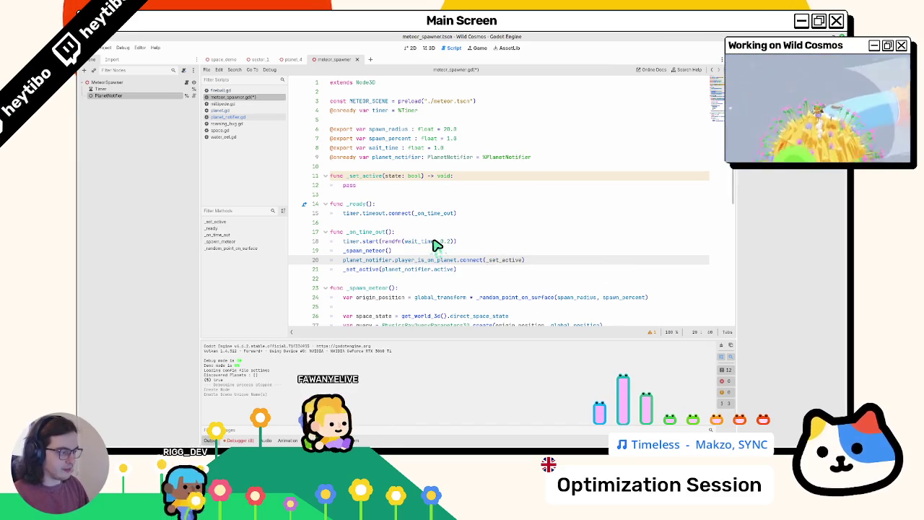
click(395, 184)
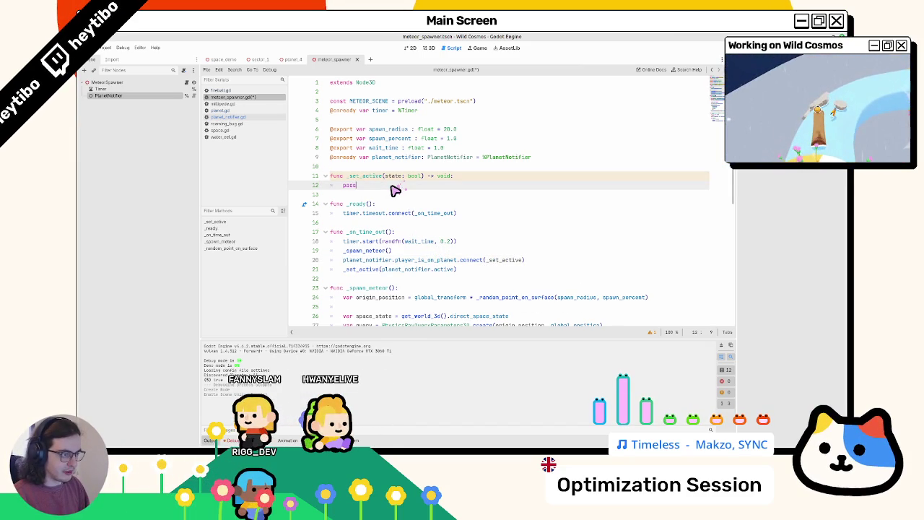
key(shift+Home)
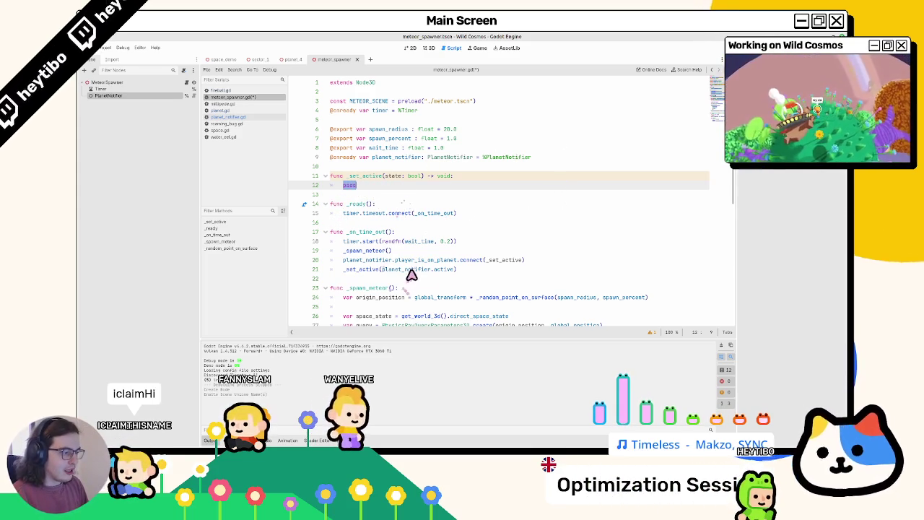
scroll(391, 209, down, 7)
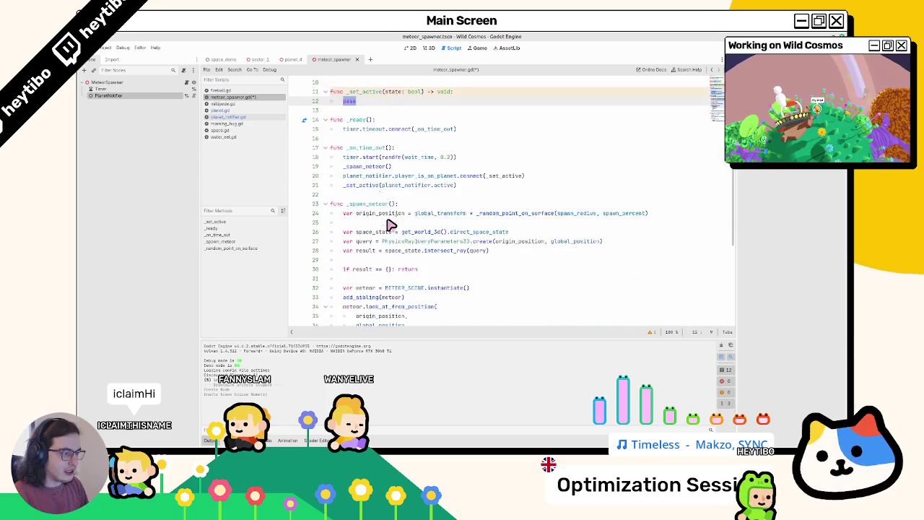
scroll(390, 216, up, 7)
Search for the uses of timer and review the _on_time_out function.
double_click(377, 110)
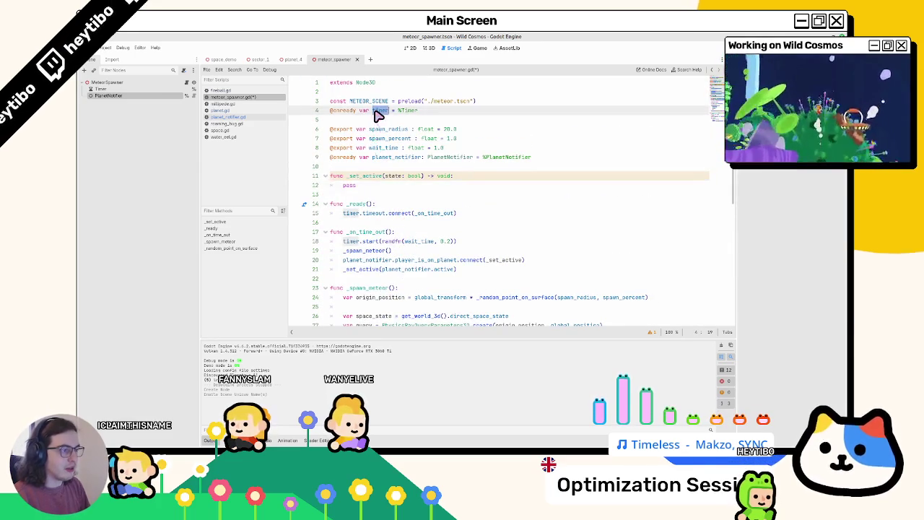
key(ctrl+f)
key(Return)
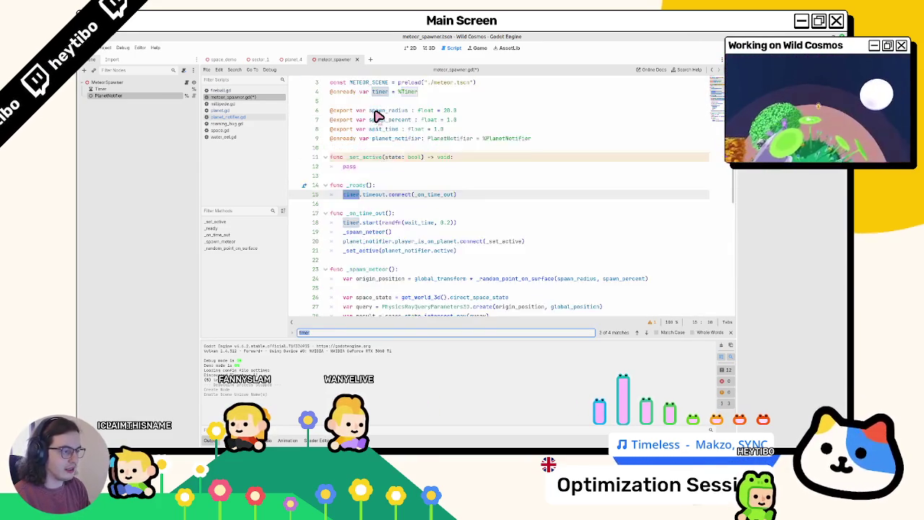
key(Return)
key(Escape)
double_click(351, 186)
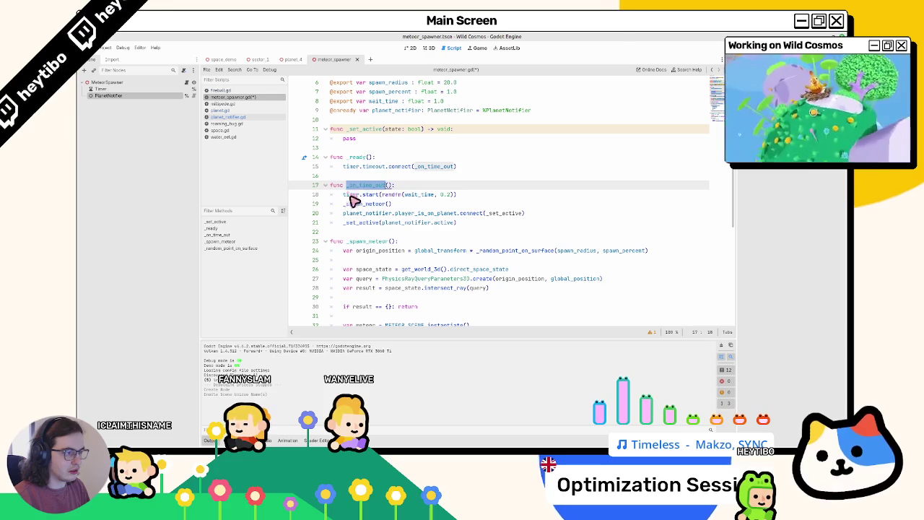
double_click(357, 195)
double_click(353, 186)
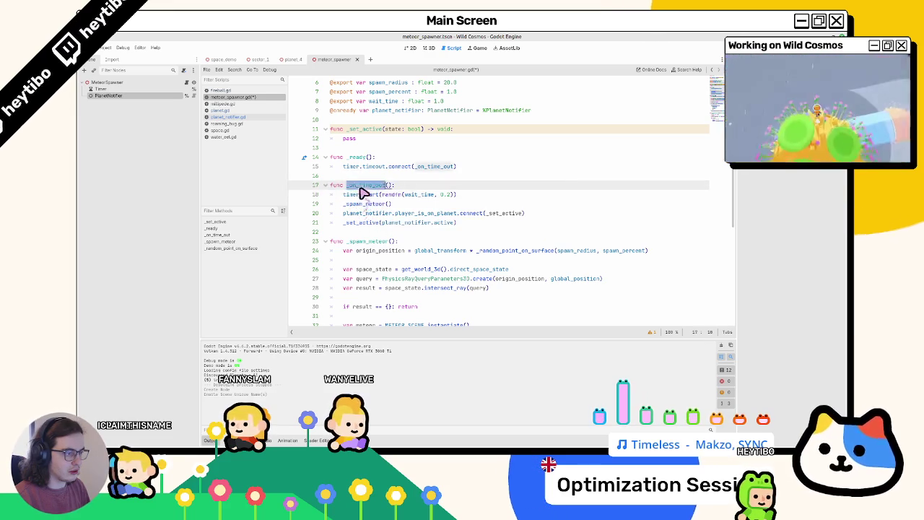
click(372, 144)
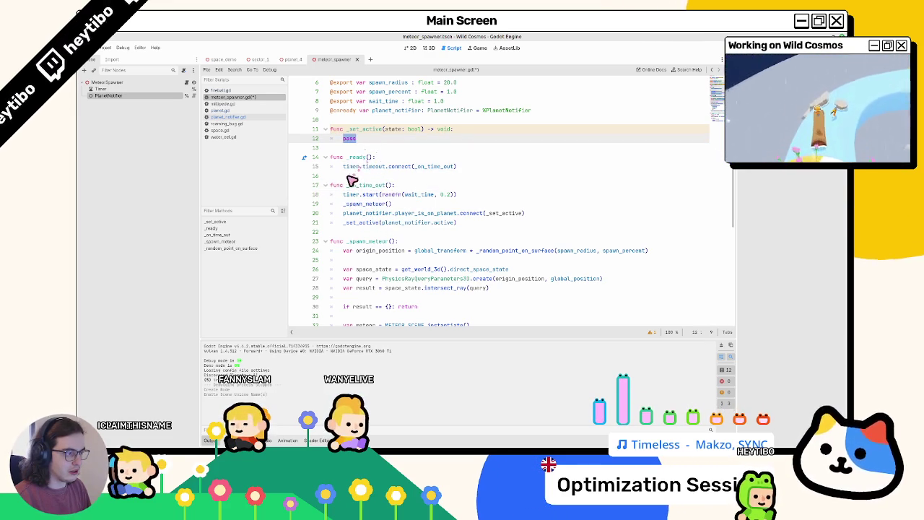
Look up the randf documentation from the timer.start line and save meteor_spawner.gd.
drag(343, 195, 510, 198)
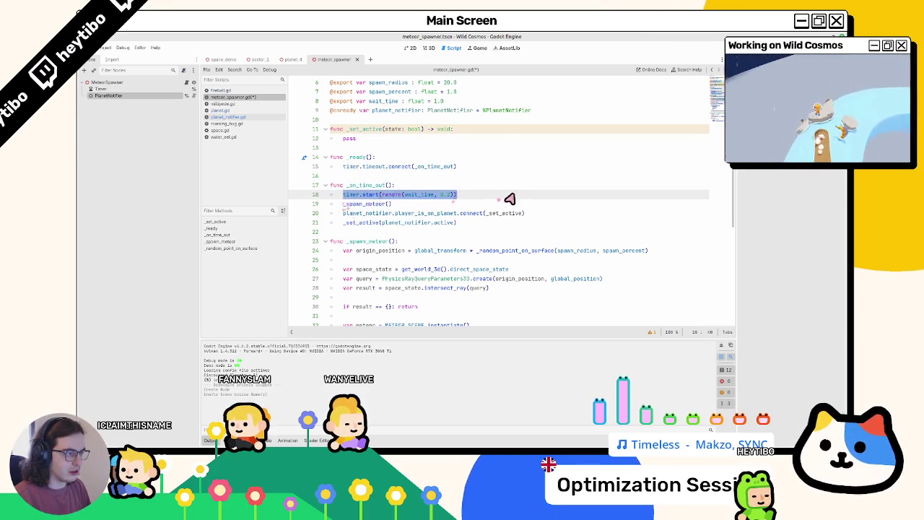
click(423, 198)
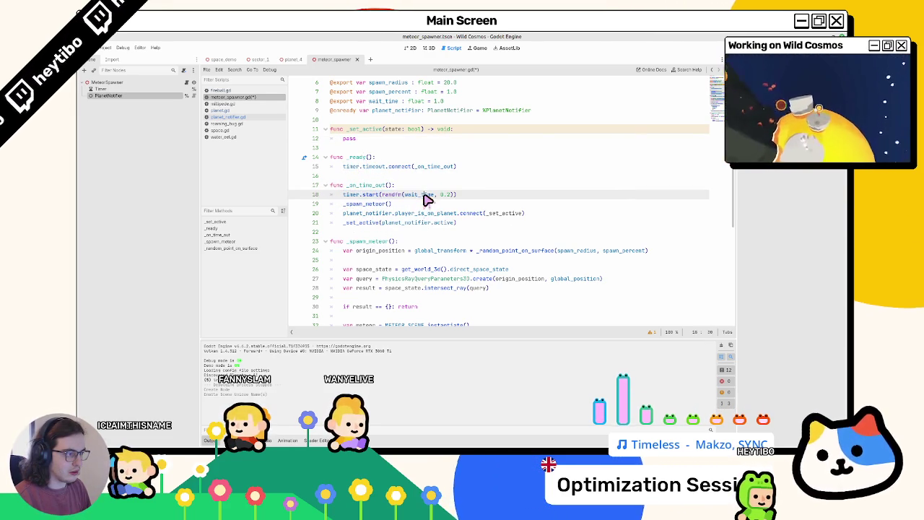
click(396, 196)
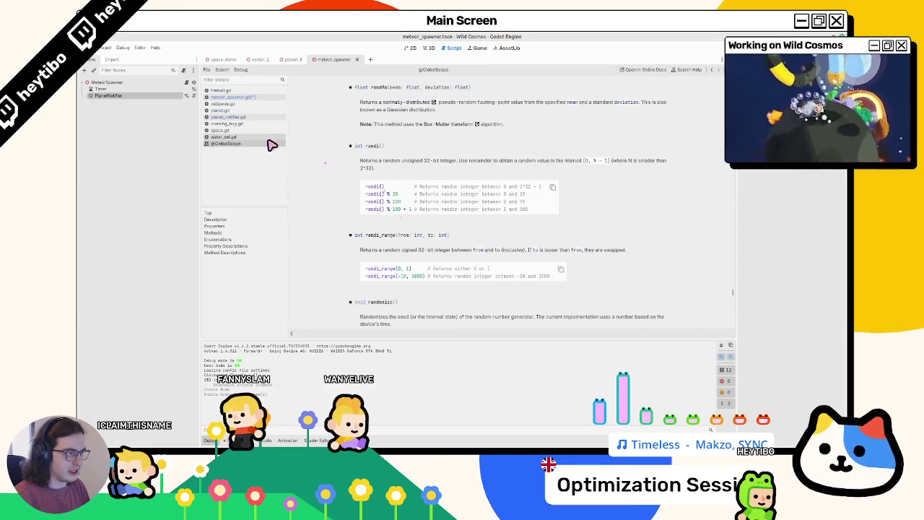
key(Home)
key(ctrl+s)
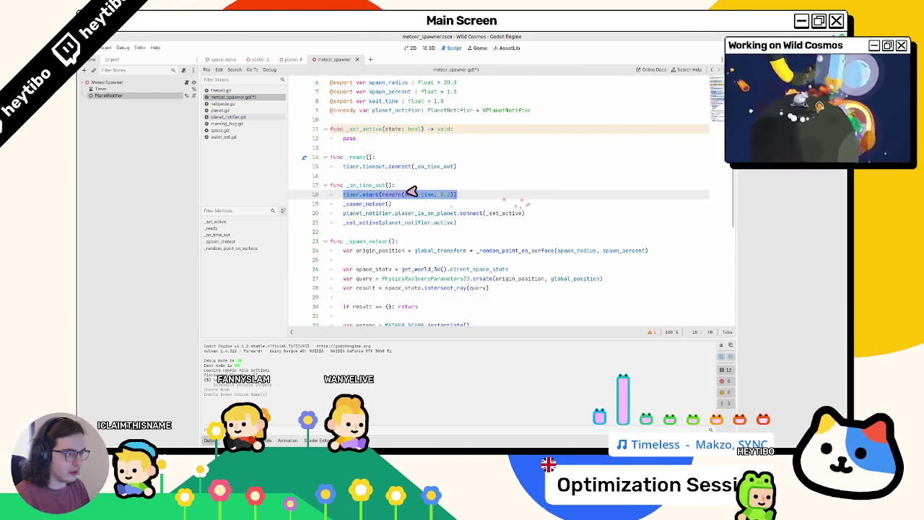
double_click(365, 186)
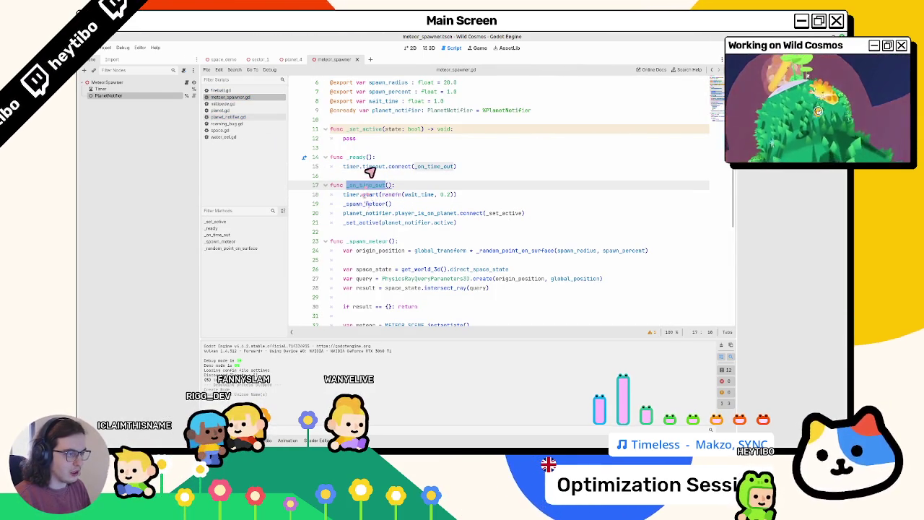
Replace _set_active's pass with an if active / else block whose else calls timer.stop().
click(380, 138)
key(ctrl+shift+Left)
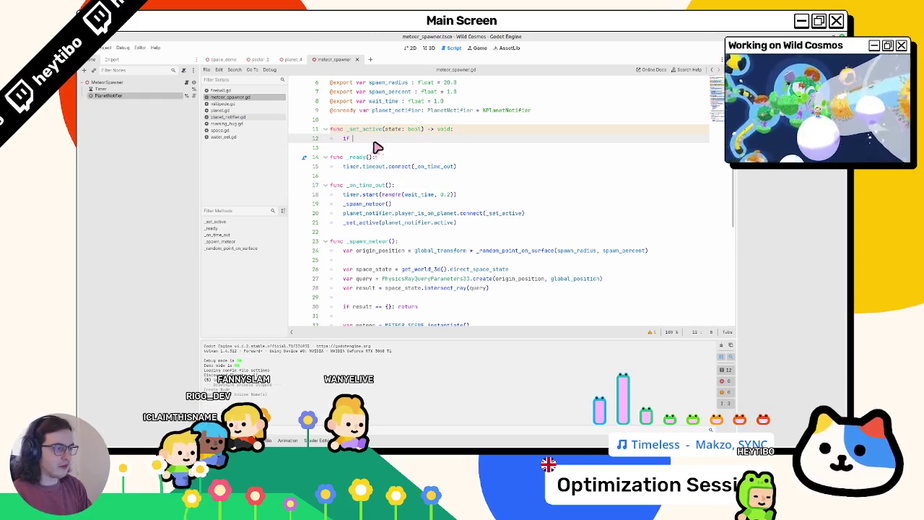
text(if acti)
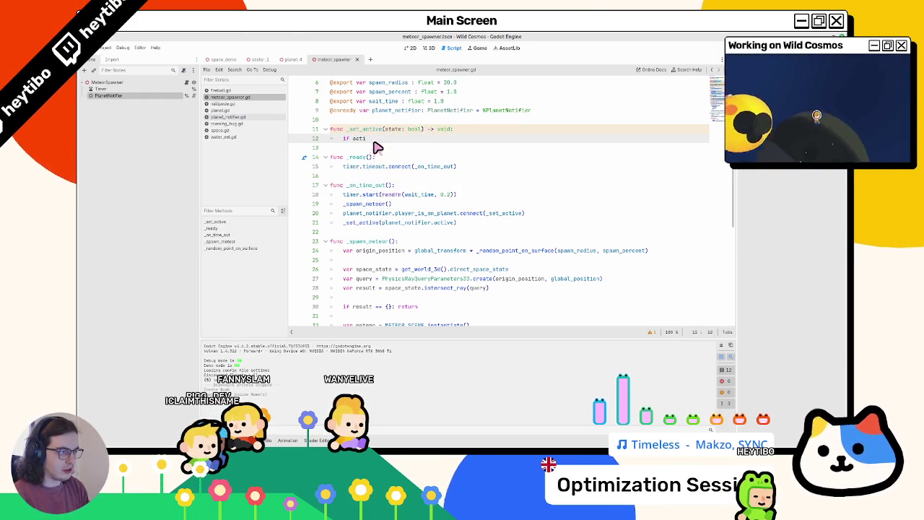
key(BackSpace)
key(BackSpace)
key(BackSpace)
text(active)
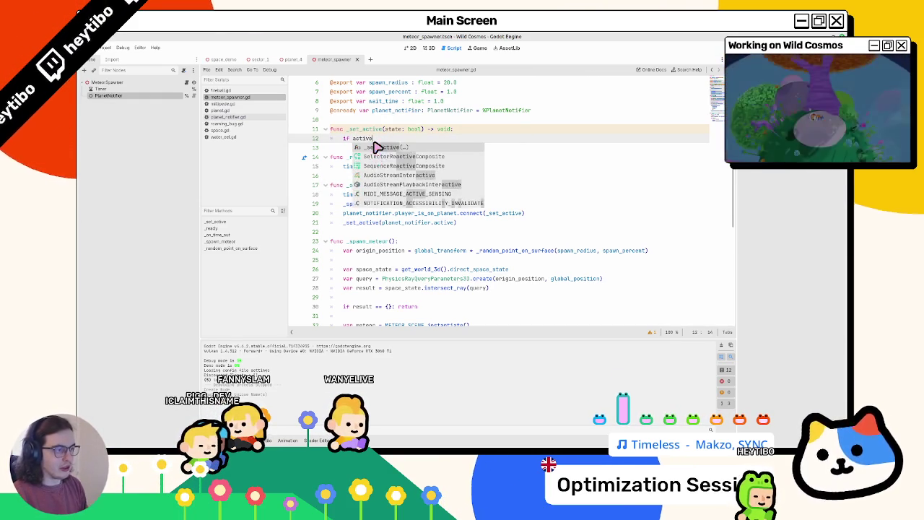
text(:)
key(Return)
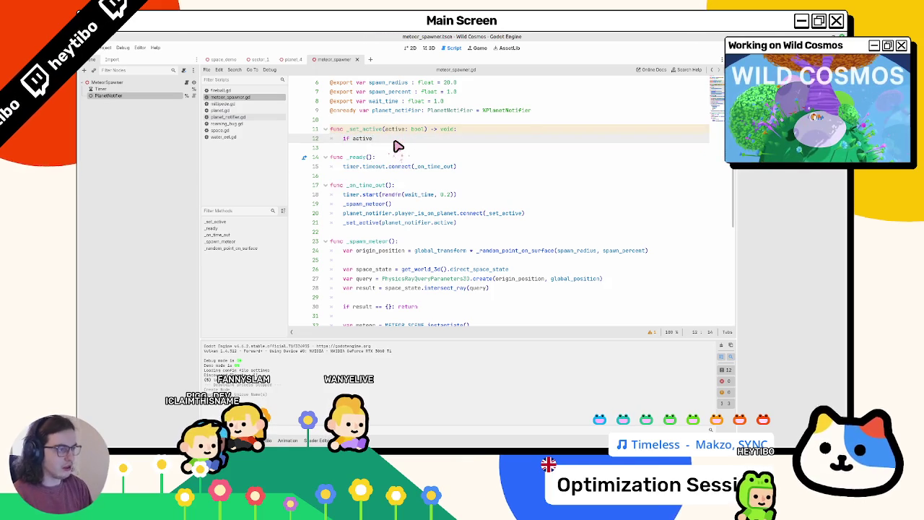
text(pass)
key(Return)
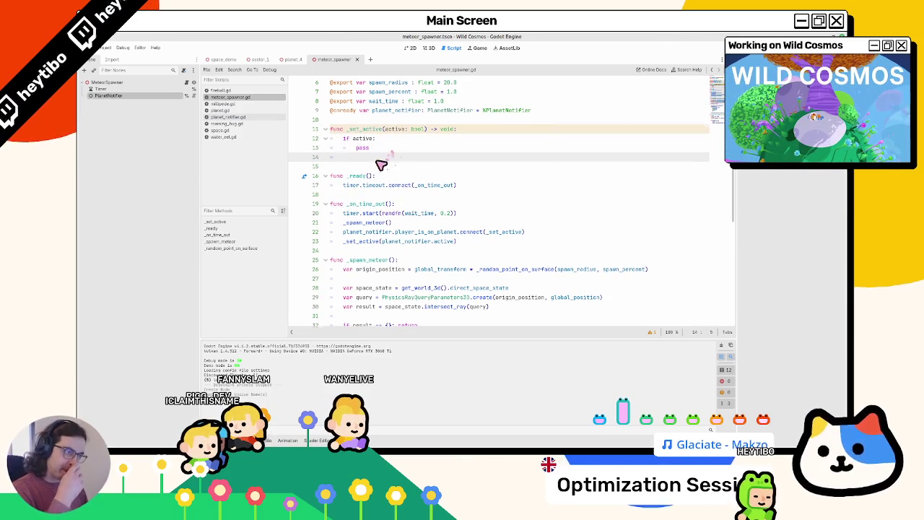
key(BackSpace)
key(BackSpace)
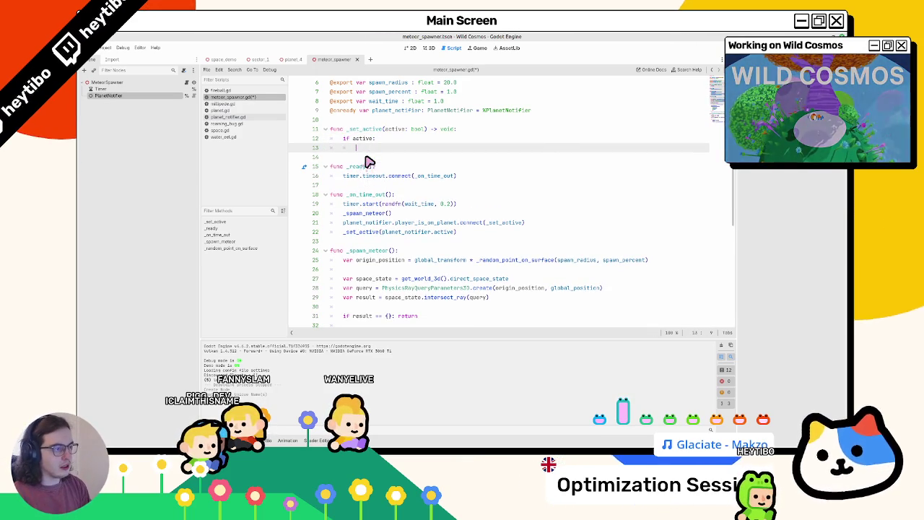
text(pas)
key(Return)
text(else:)
key(Return)
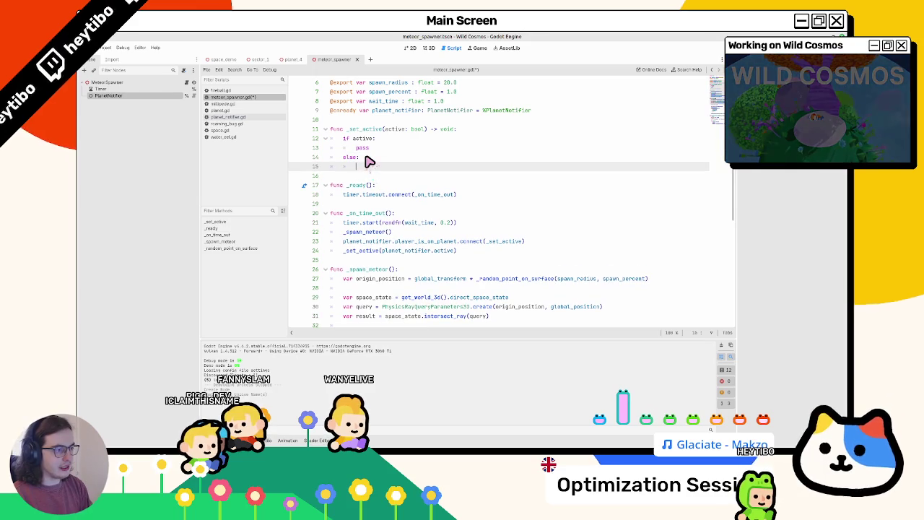
text(timer.stop())
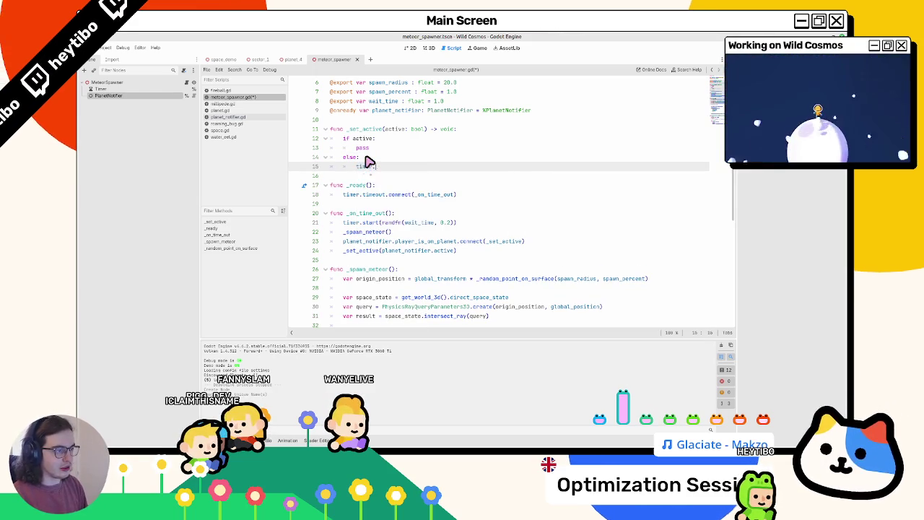
Put timer.start(wait_time) under if active and save the script.
click(346, 222)
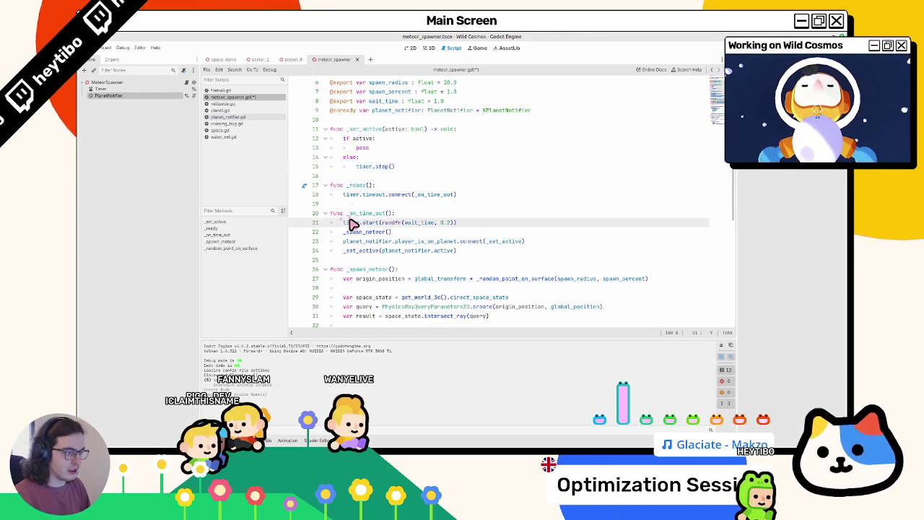
double_click(396, 152)
text(timer.start())
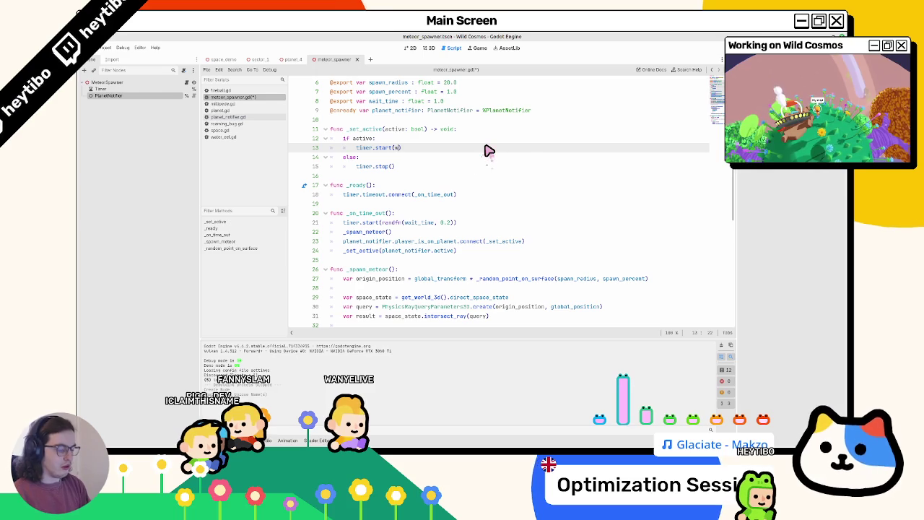
text(ait_time)
key(ctrl+s)
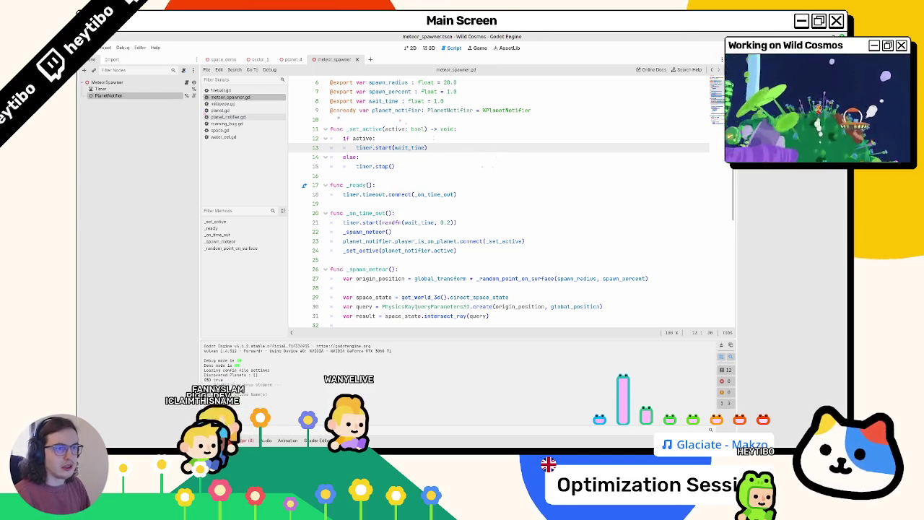
Select the MeteorSpawner node and start a scene run with Ctrl+Shift+F5.
click(106, 82)
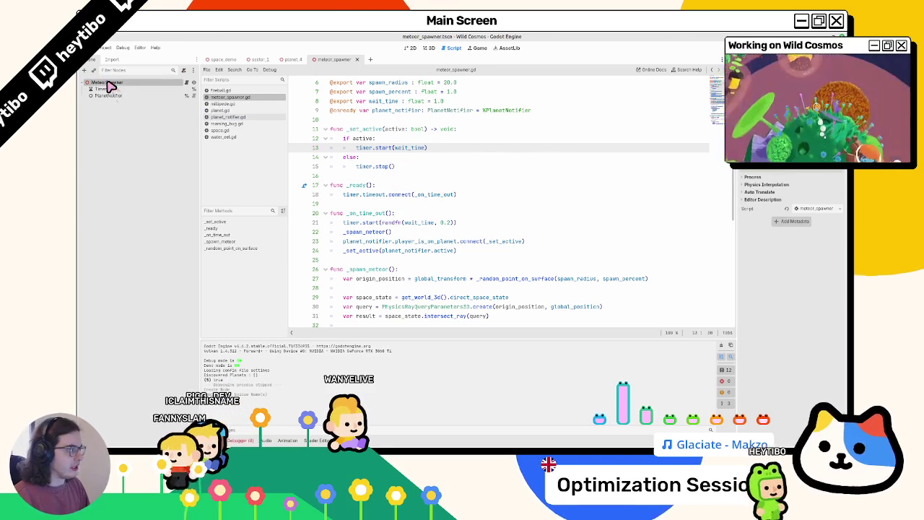
click(501, 165)
click(495, 159)
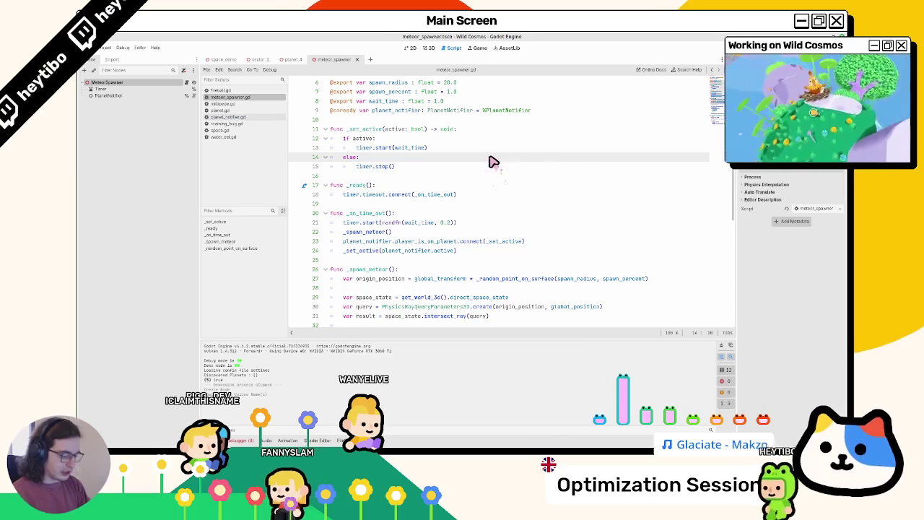
key(ctrl+shift+F5)
Launch the debug build maximized, run around the first planet and fly off toward another.
key(Return)
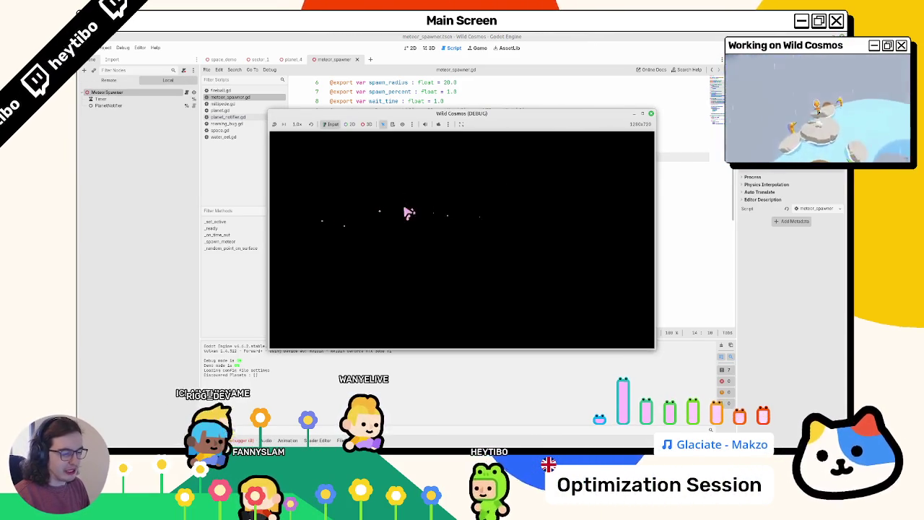
click(641, 113)
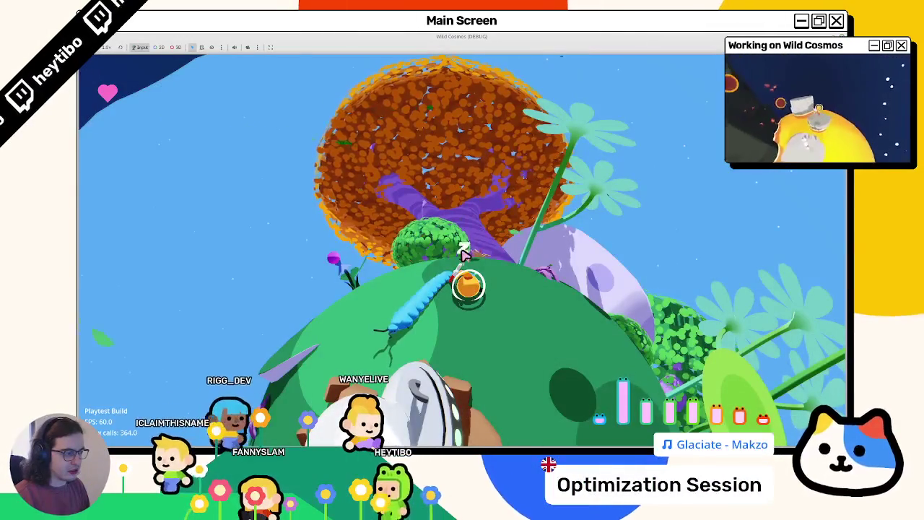
key(w)
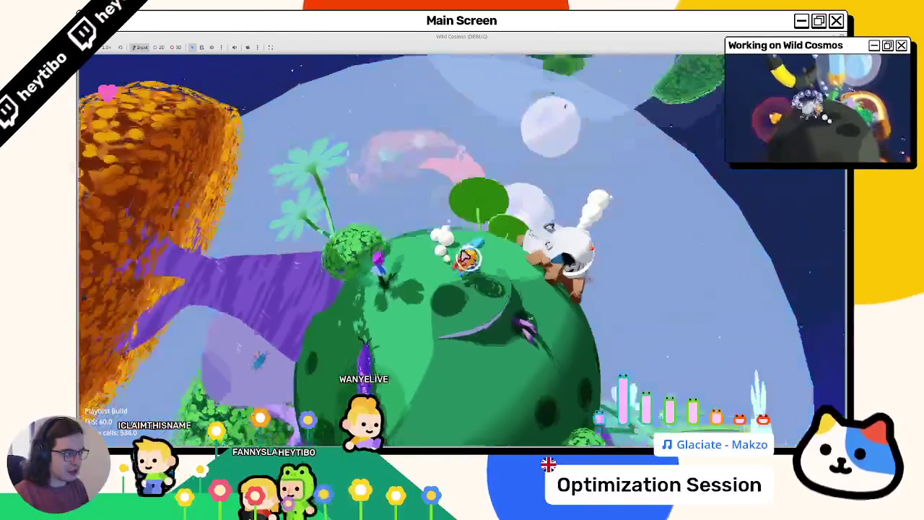
key(w)
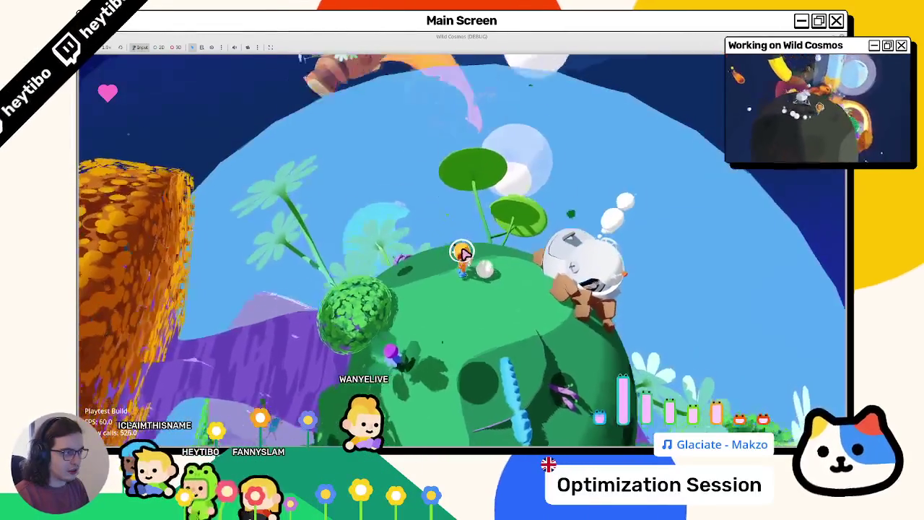
key(w)
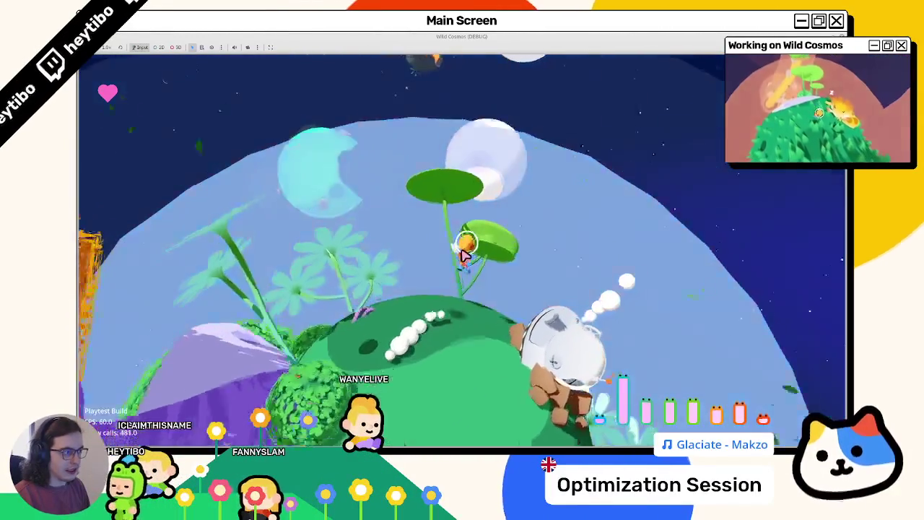
key(w)
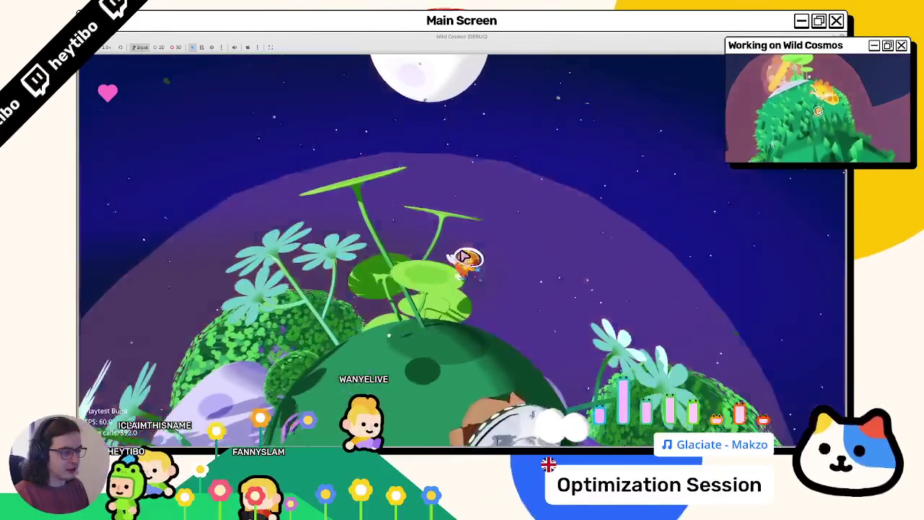
key(space)
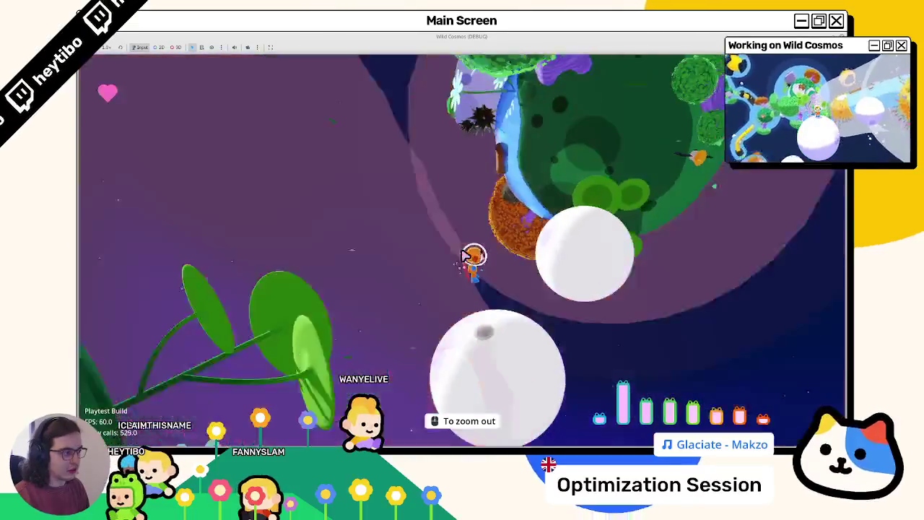
scroll(466, 255, down, 3)
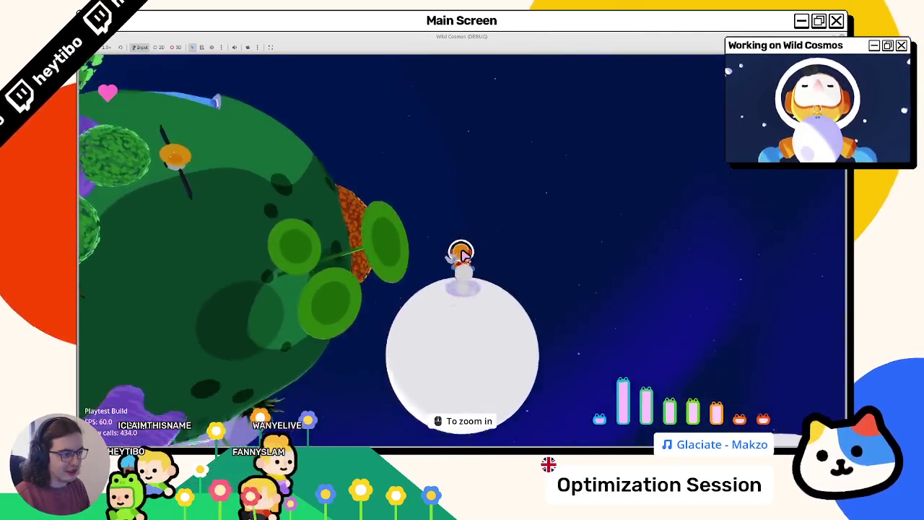
Land on the green planet and run toward the dodo and trees.
key(w)
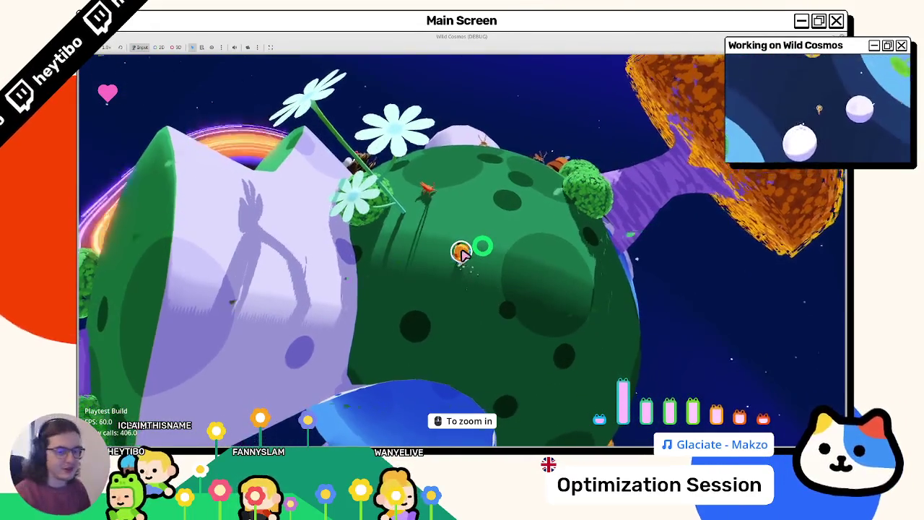
key(w)
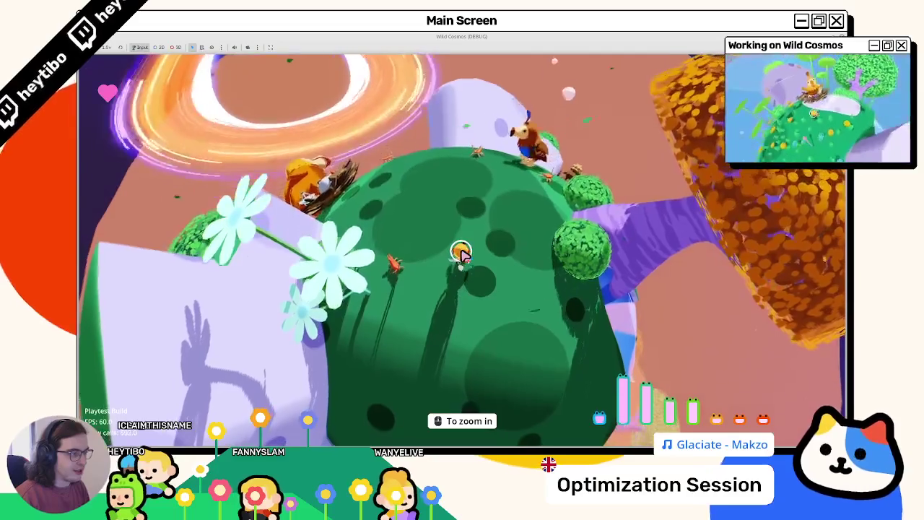
key(w)
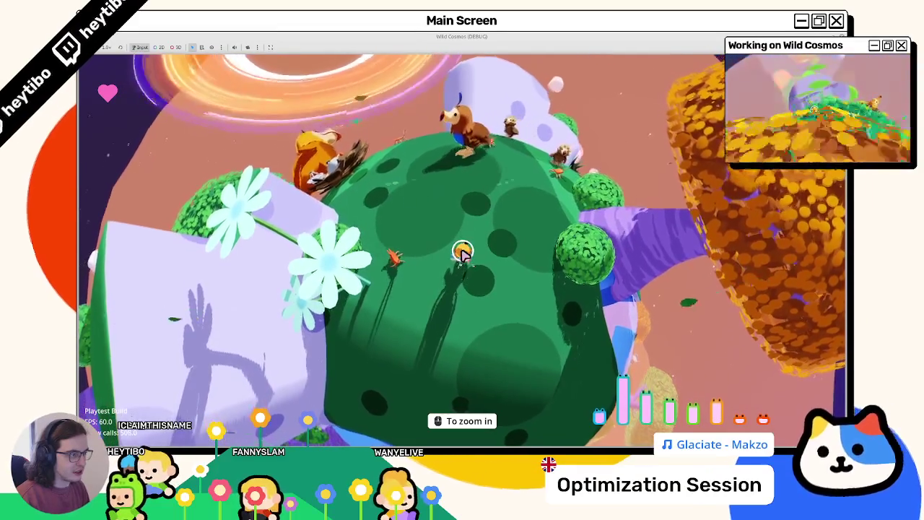
key(w)
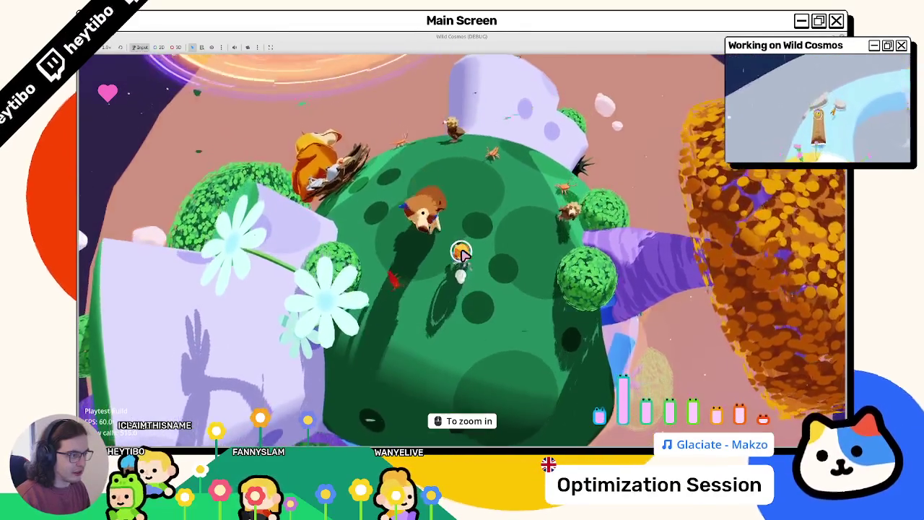
key(w)
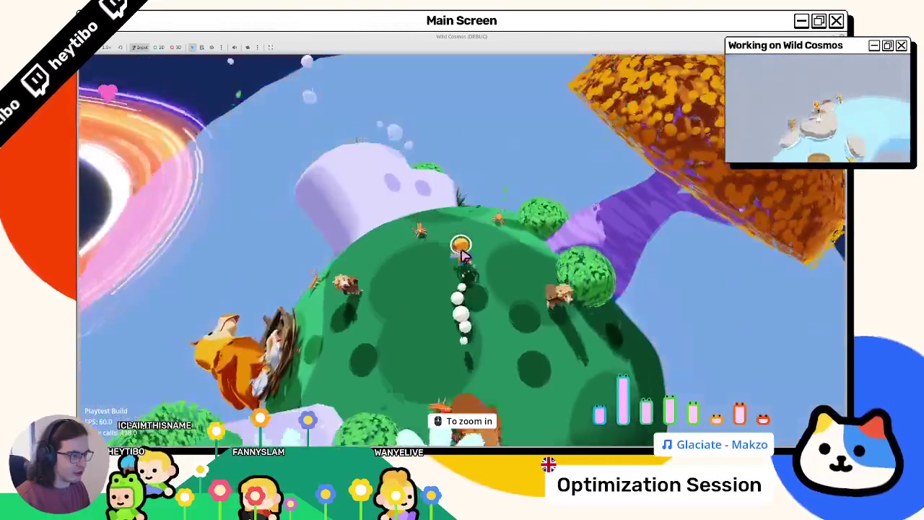
key(w)
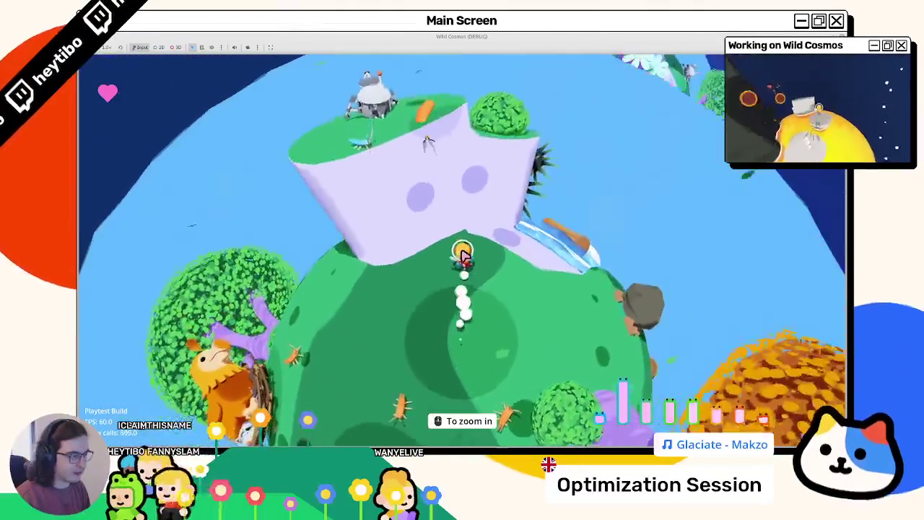
key(w)
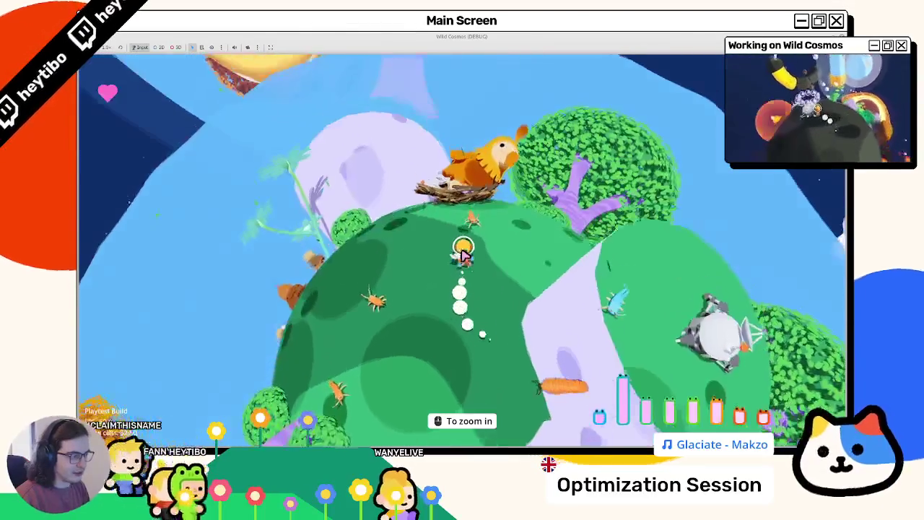
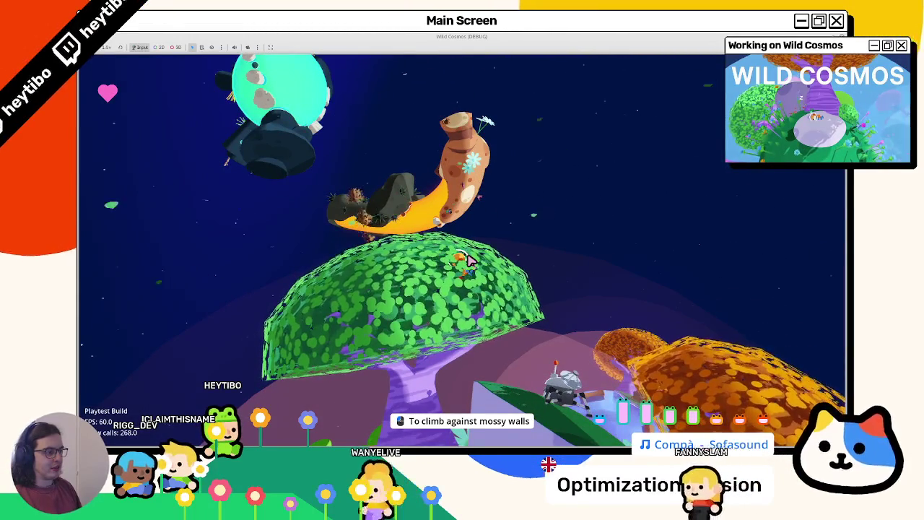
Quit the running Wild Cosmos debug build to get back to the Godot editor.
key(super)
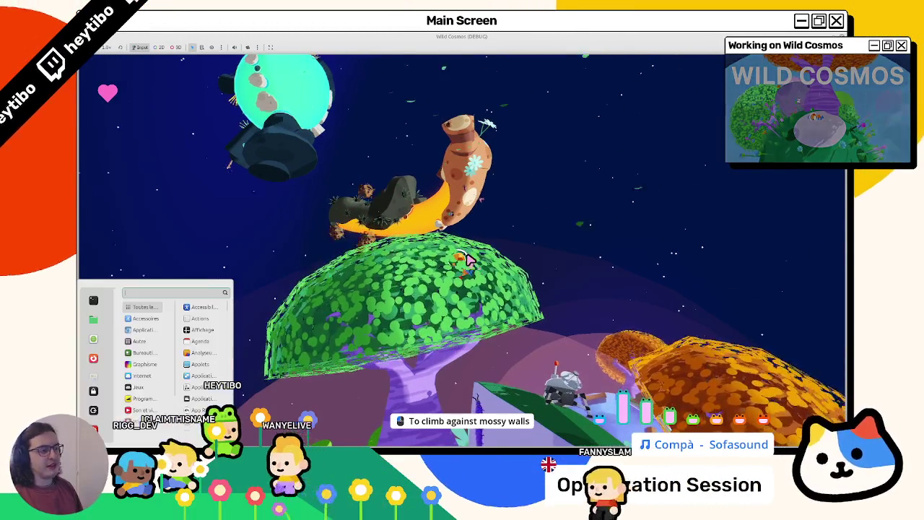
key(Escape)
key(alt+F4)
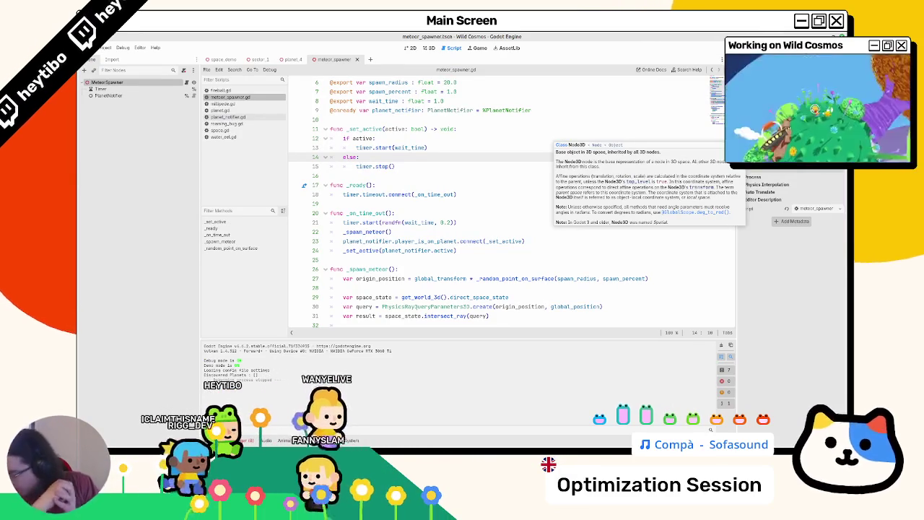
Close the planet_4 and meteor_spawner tabs and frame Planet4 in the sector_1 scene.
click(428, 48)
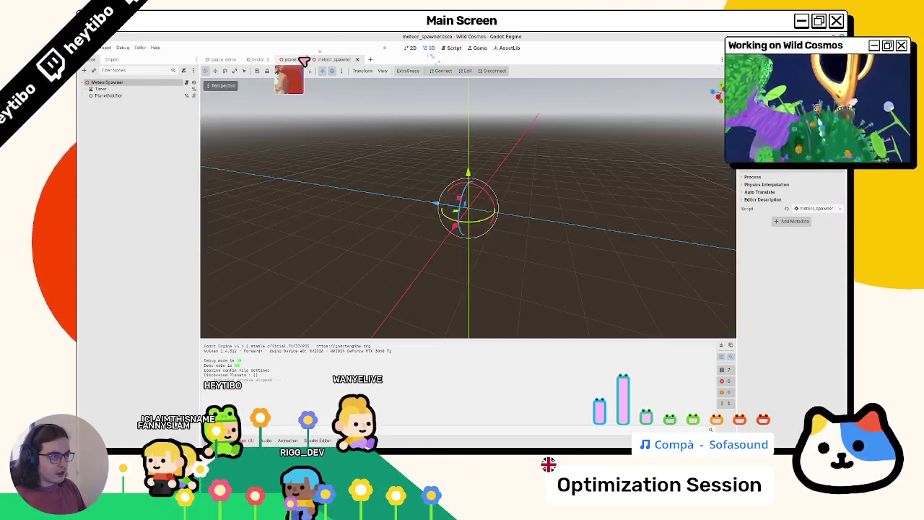
click(292, 60)
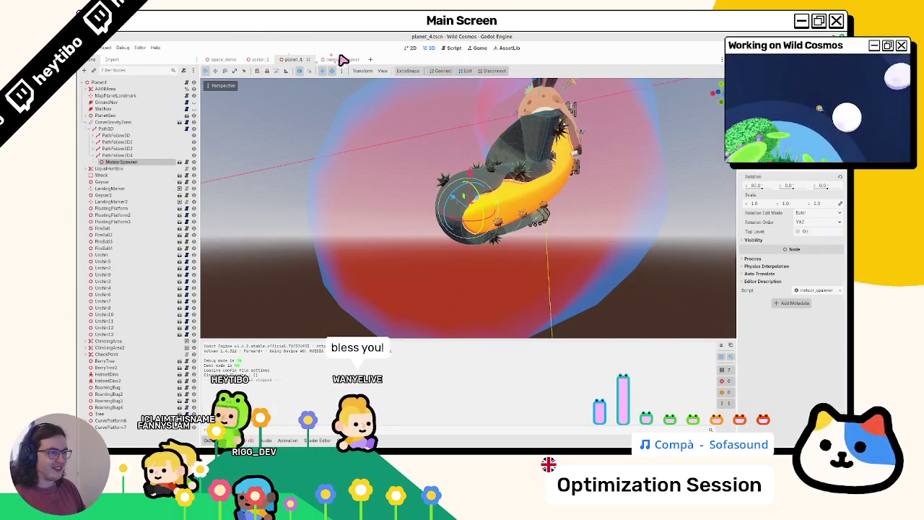
click(343, 60)
click(353, 59)
click(308, 59)
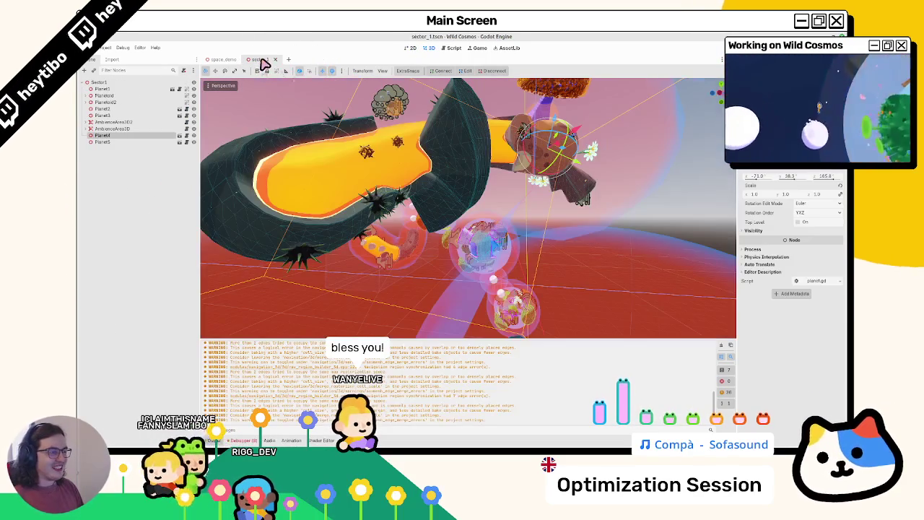
key(f)
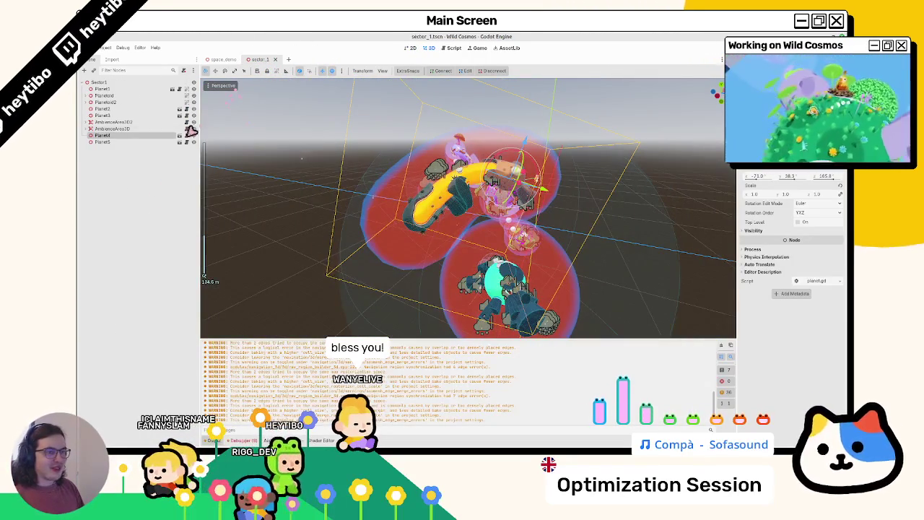
Open the planet_4 scene, expand PathFollow3D3, and open the Tumbleweed node's own scene.
click(186, 136)
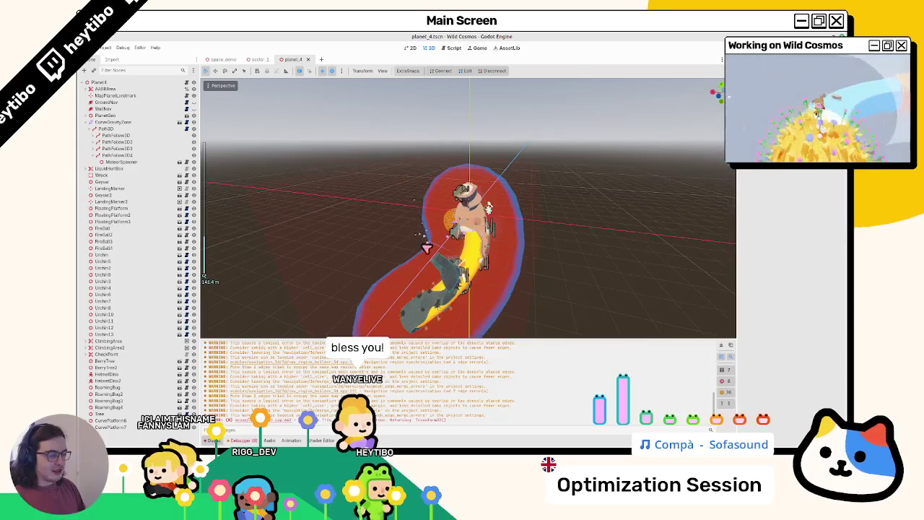
scroll(431, 211, up, 3)
drag(404, 180, 363, 212)
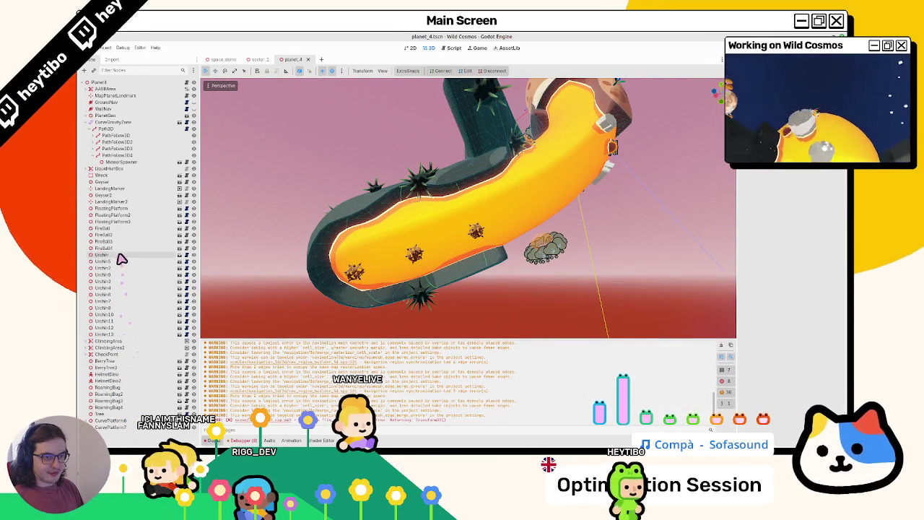
click(99, 149)
click(119, 162)
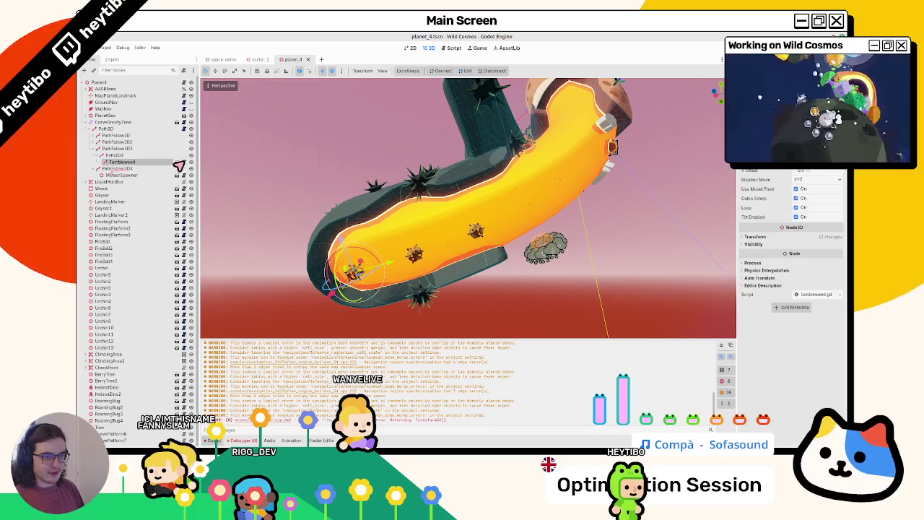
click(177, 164)
Search tumbleweed.gd for 'tw' and step through the tween matches.
click(186, 83)
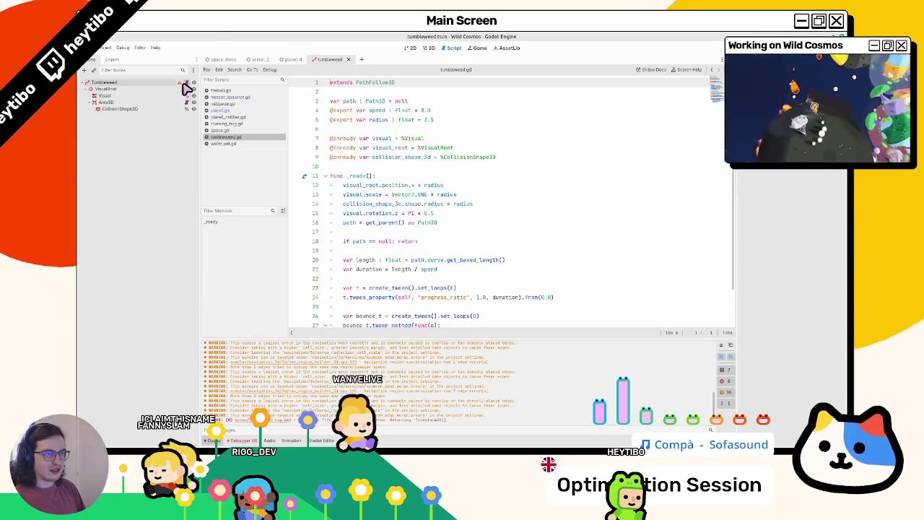
click(398, 206)
key(ctrl+f)
text(tw)
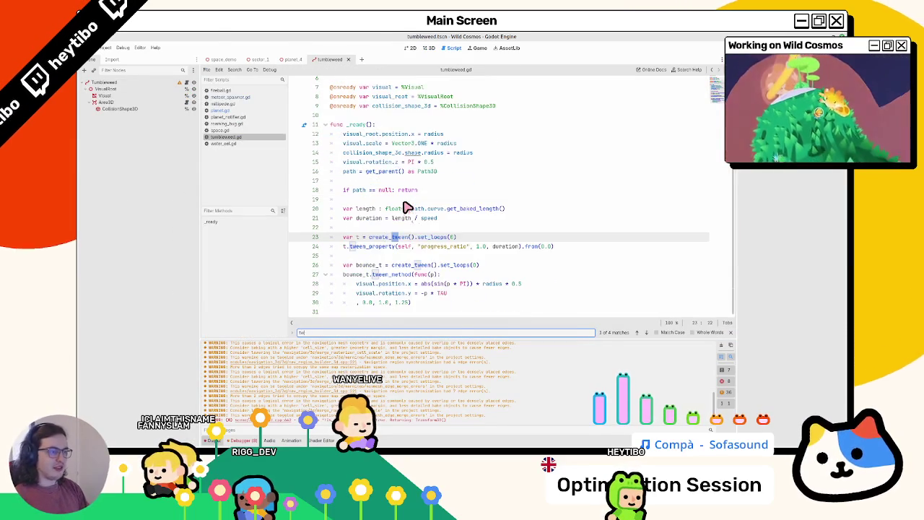
key(Return)
key(Return)
key(Return)
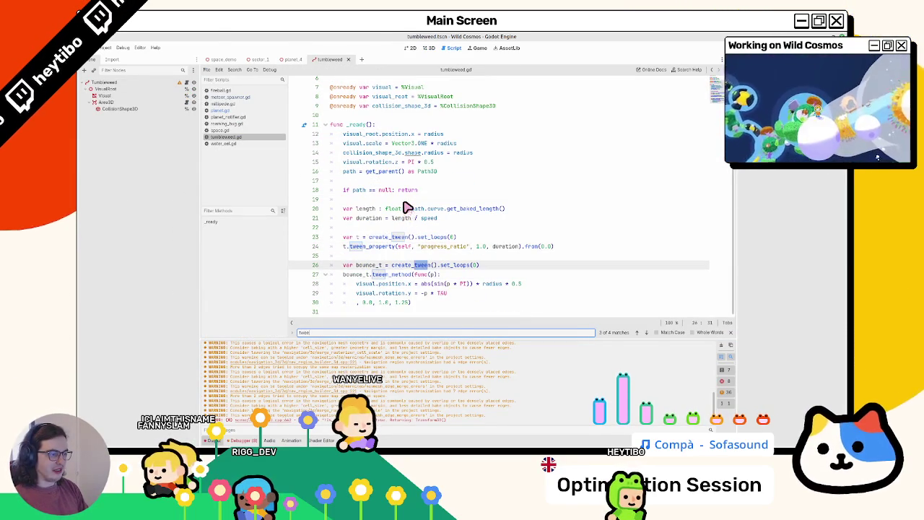
key(Return)
key(Return)
key(Return)
key(Escape)
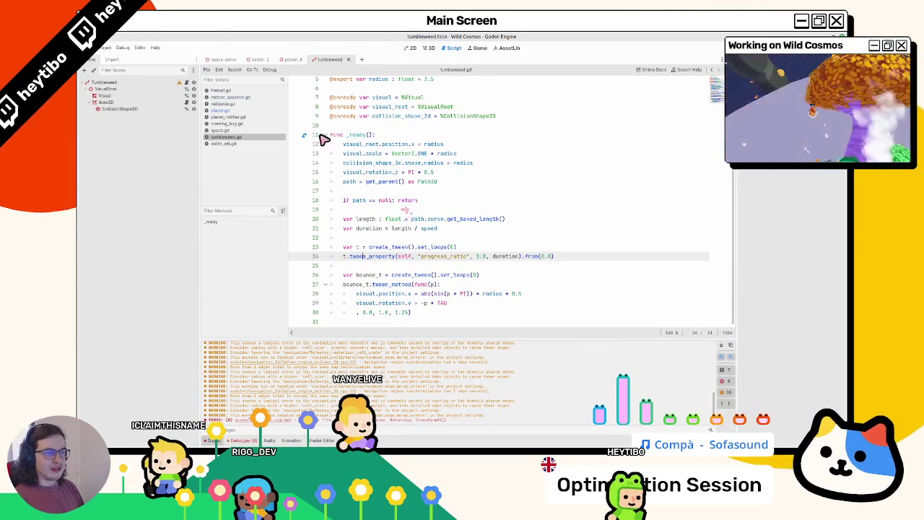
Close space.gd, millipede.gd and other extra scripts, then view the tumbleweed in 3D.
middle_click(222, 131)
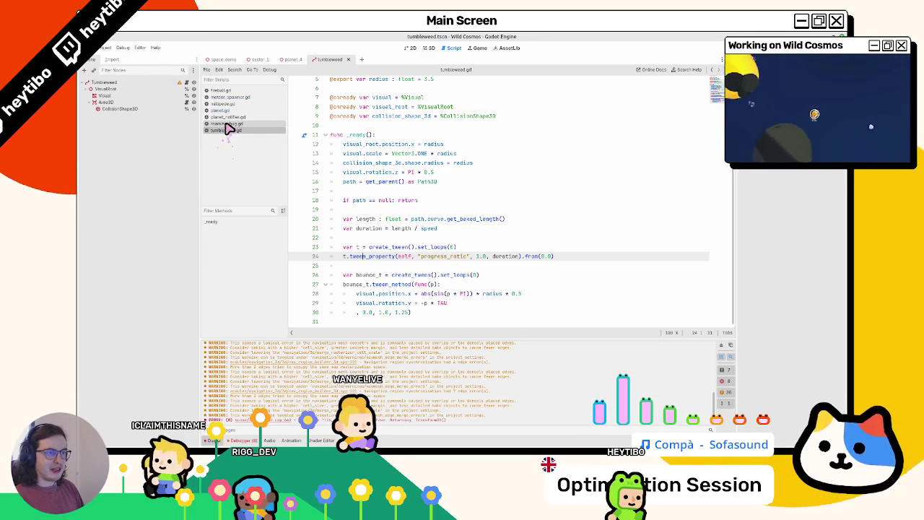
middle_click(234, 104)
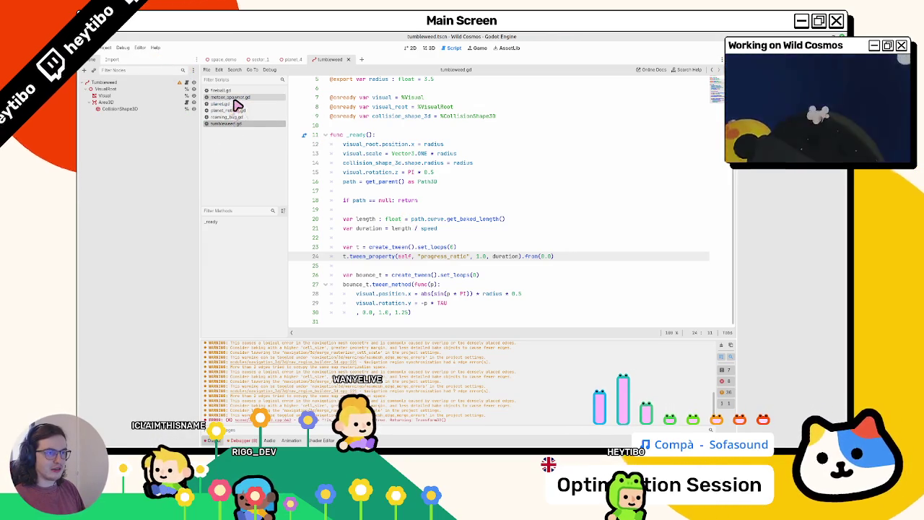
middle_click(239, 99)
middle_click(238, 100)
middle_click(240, 99)
middle_click(242, 97)
click(244, 91)
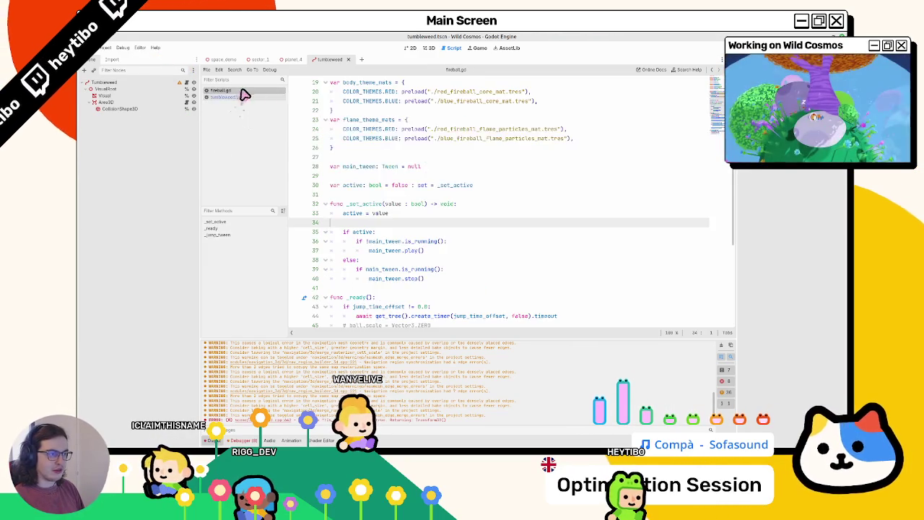
scroll(408, 147, down, 5)
click(241, 98)
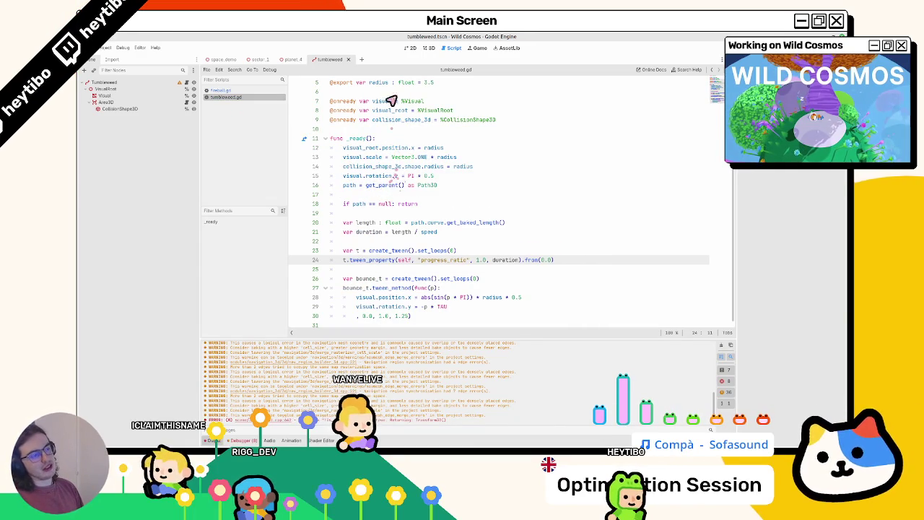
click(425, 49)
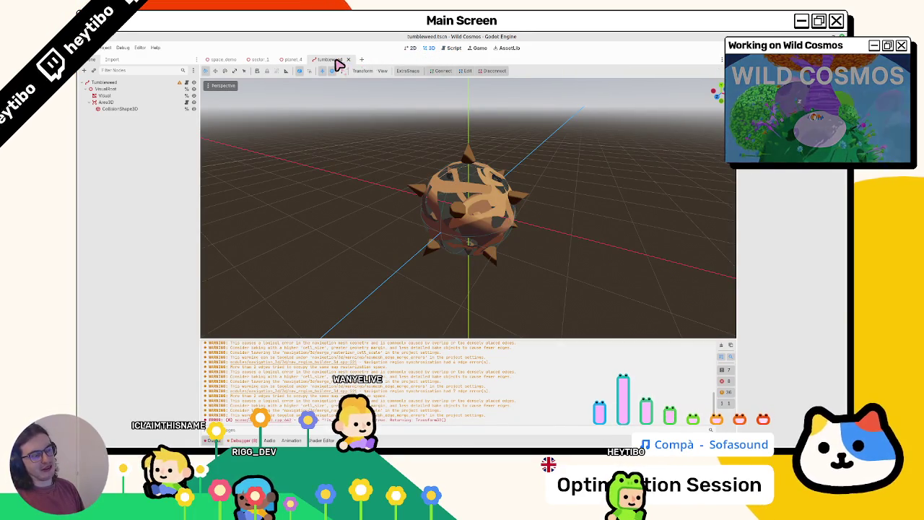
Close and reopen the tumbleweed scene, orbiting around the tumbleweed on planet_4 in between.
click(348, 60)
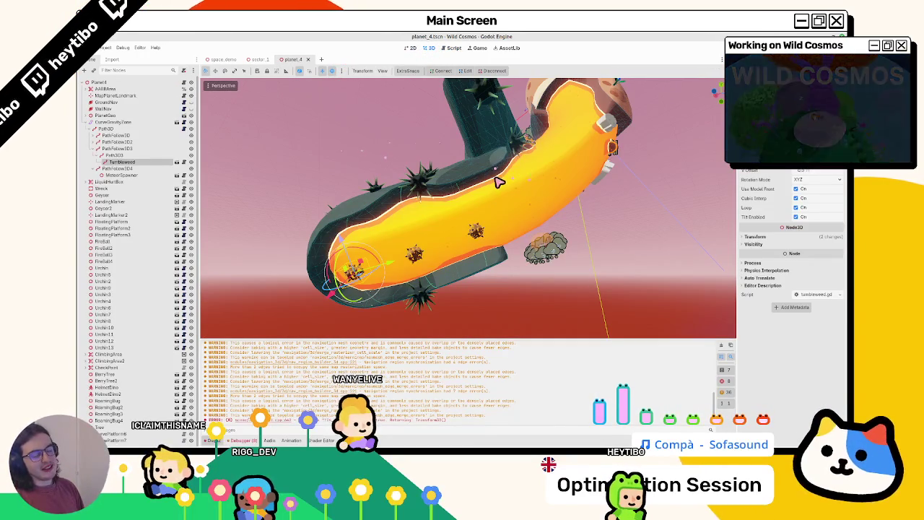
key(ctrl+shift+t)
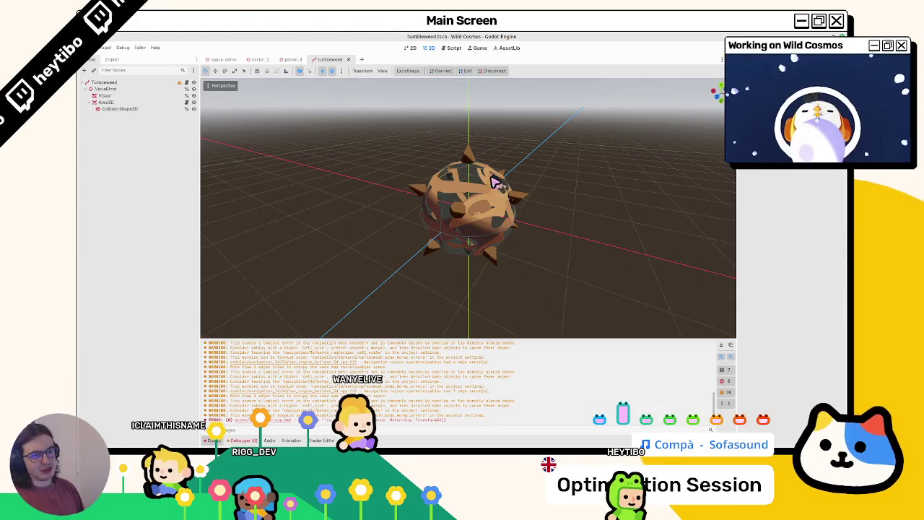
middle_click(331, 57)
mouse_move(429, 98)
mouse_down()
mouse_move(470, 252)
mouse_move(462, 245)
mouse_up()
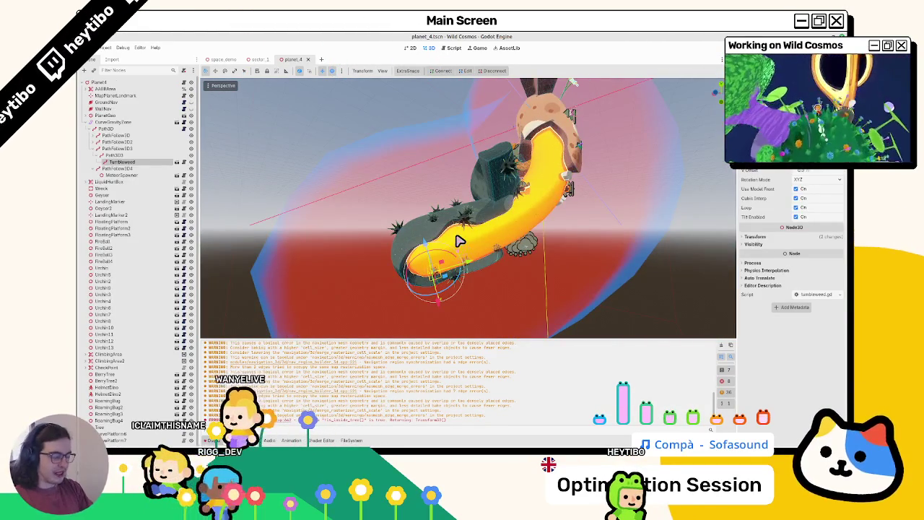
key(ctrl+shift+t)
Review the Area3D node's hurtbox.gd script, clear the output warnings, and return to 3D.
click(108, 102)
right_click(129, 102)
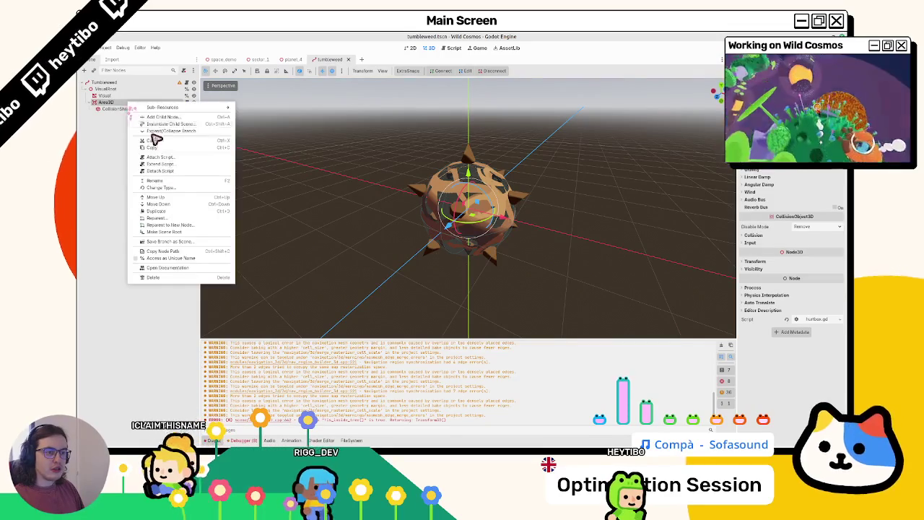
click(167, 258)
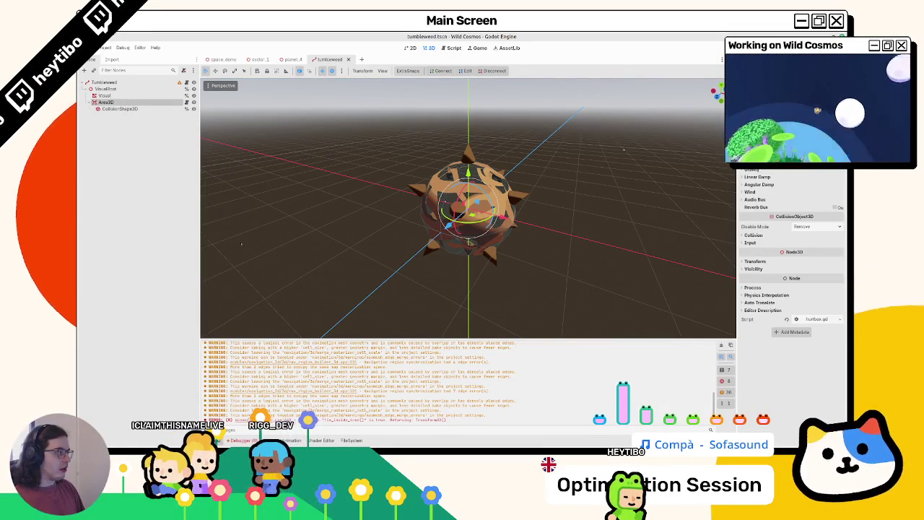
drag(737, 151, 637, 151)
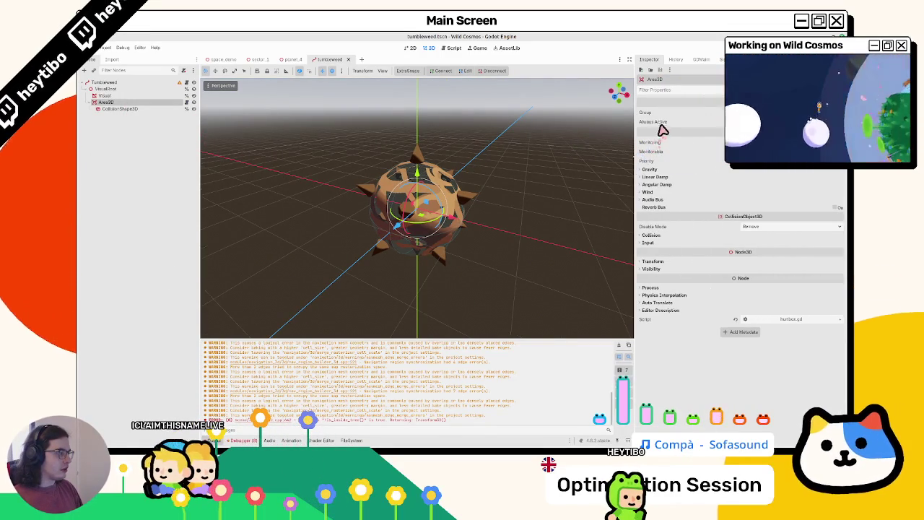
click(187, 103)
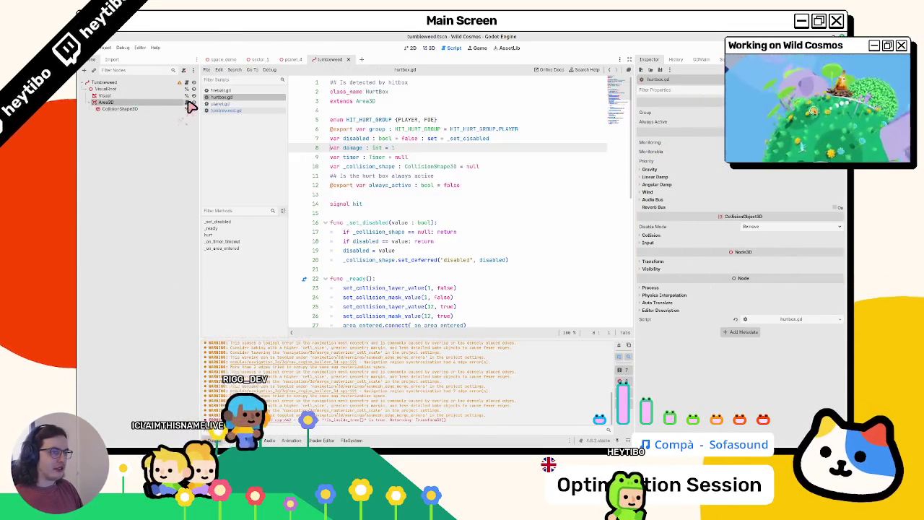
scroll(394, 196, down, 5)
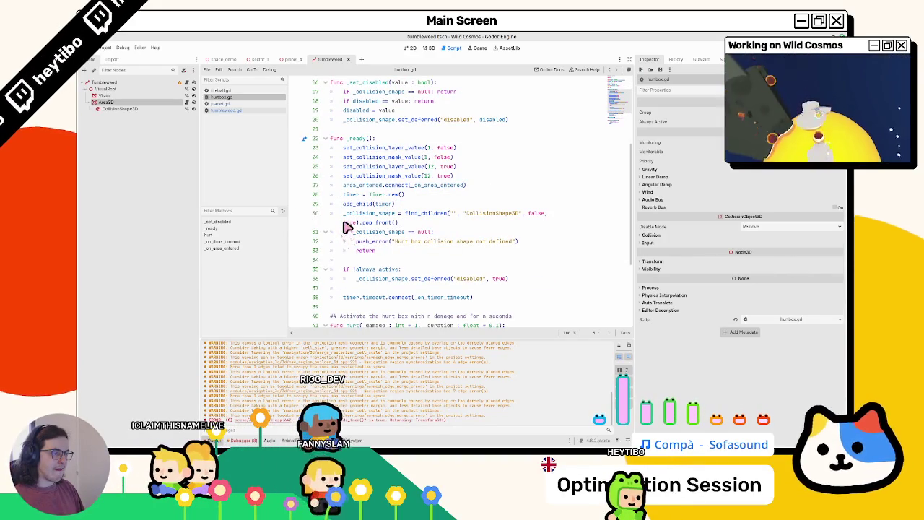
click(620, 352)
click(429, 48)
Close the tumbleweed tab, hide the bottom panel, and orbit and zoom around planet_4's yellow path tube.
click(342, 59)
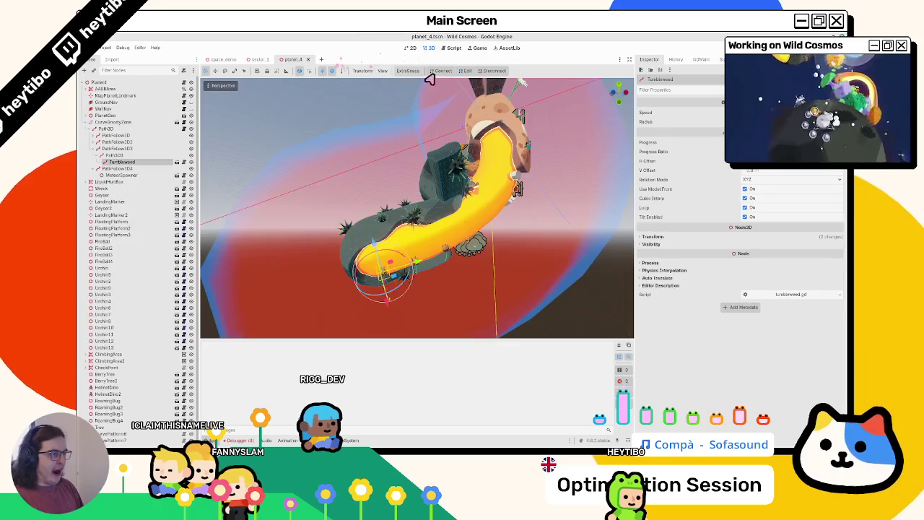
click(244, 440)
click(244, 440)
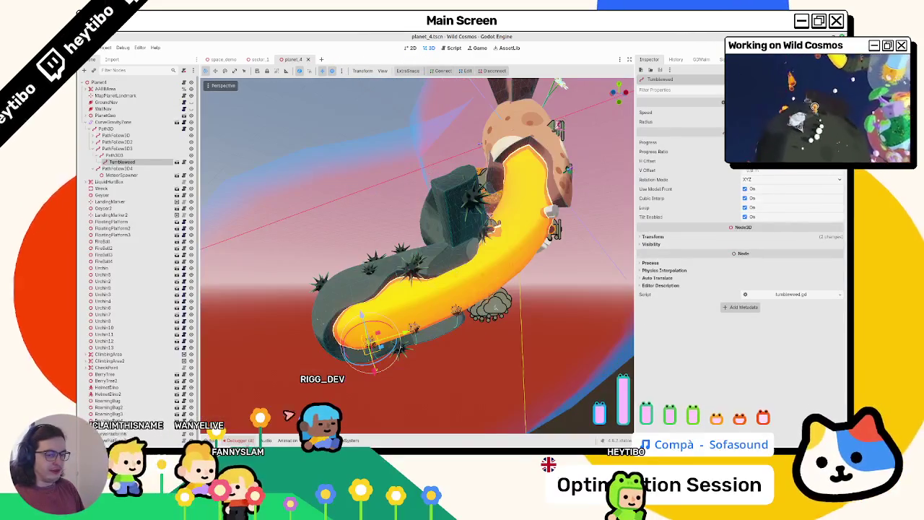
mouse_move(410, 275)
mouse_down()
mouse_move(433, 263)
mouse_move(466, 273)
mouse_move(457, 295)
mouse_move(418, 320)
mouse_move(431, 260)
mouse_move(491, 270)
mouse_move(470, 286)
mouse_move(481, 304)
mouse_move(490, 261)
mouse_move(496, 316)
mouse_up()
scroll(496, 316, up, 5)
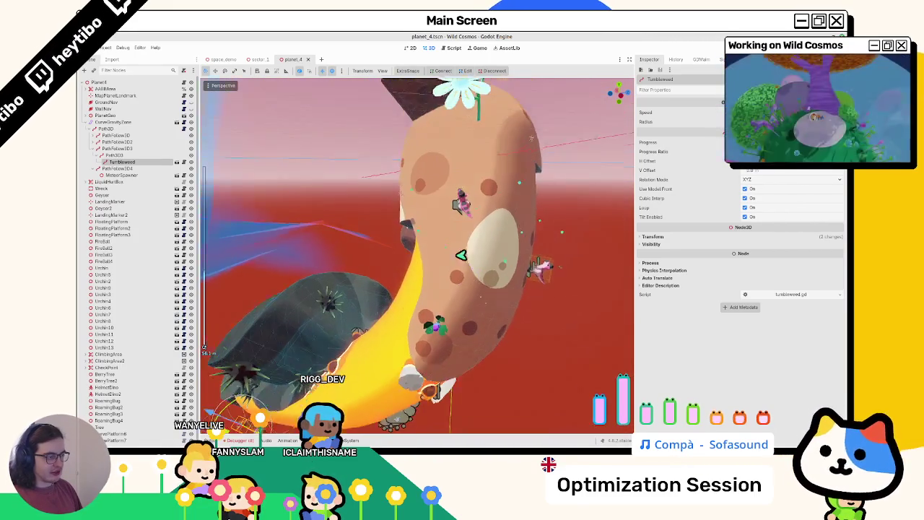
drag(460, 255, 424, 268)
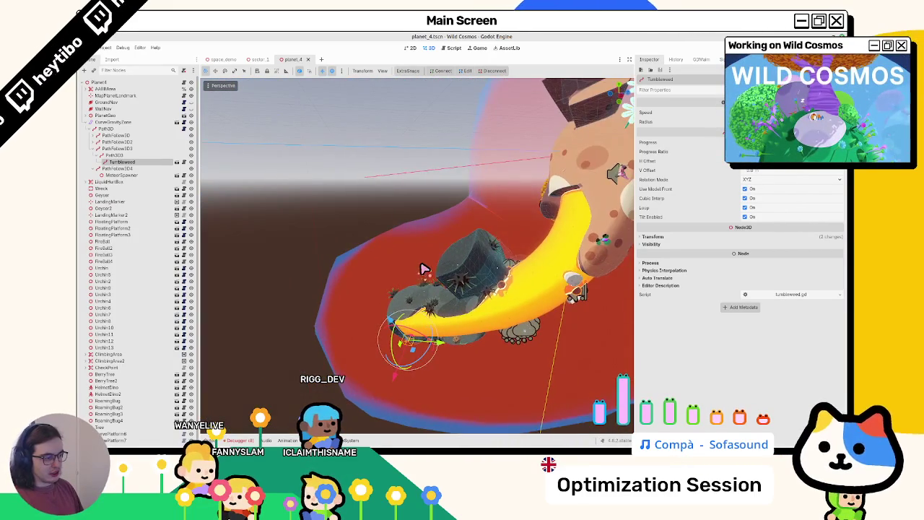
scroll(477, 270, up, 5)
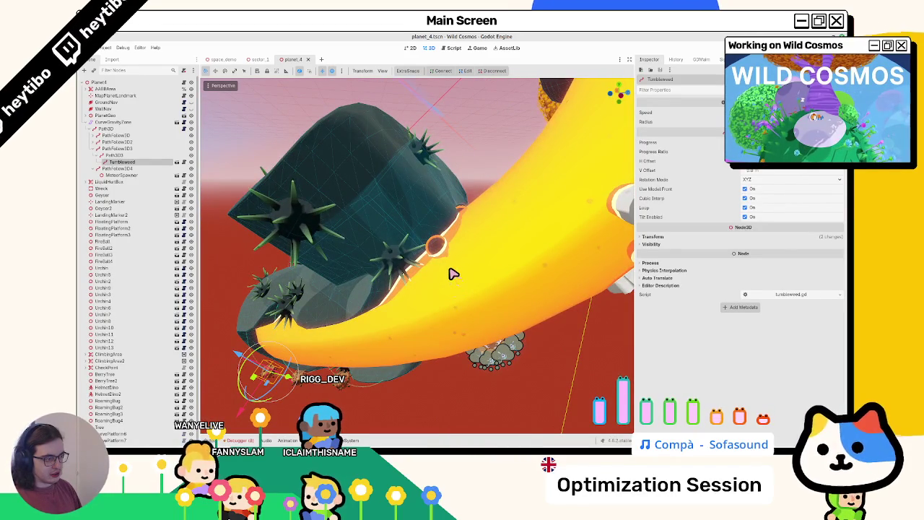
scroll(429, 258, down, 5)
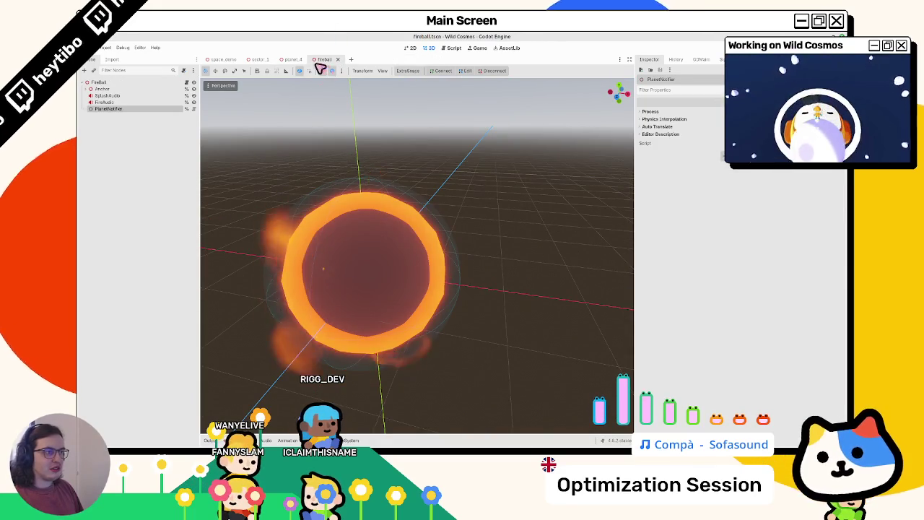
Search fireball.gd for 'particles' and step through the matches on lines 46 and 56.
click(187, 82)
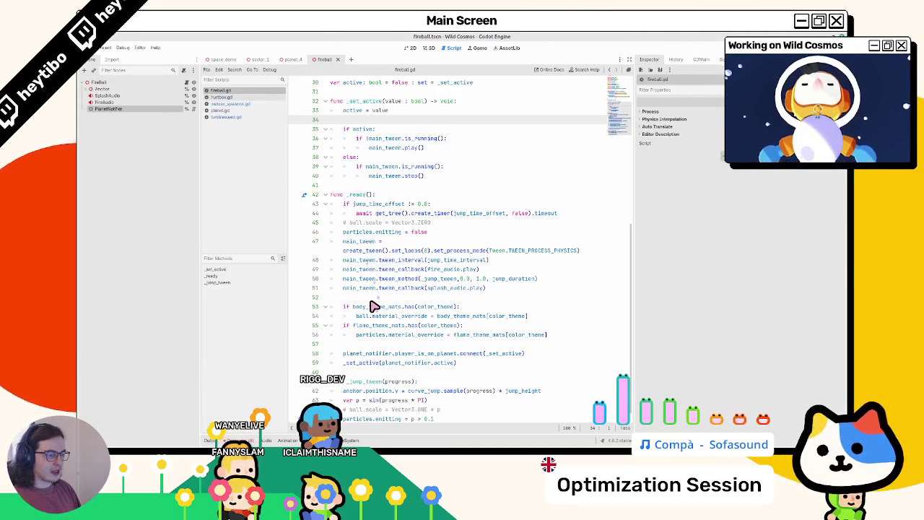
scroll(374, 307, up, 1)
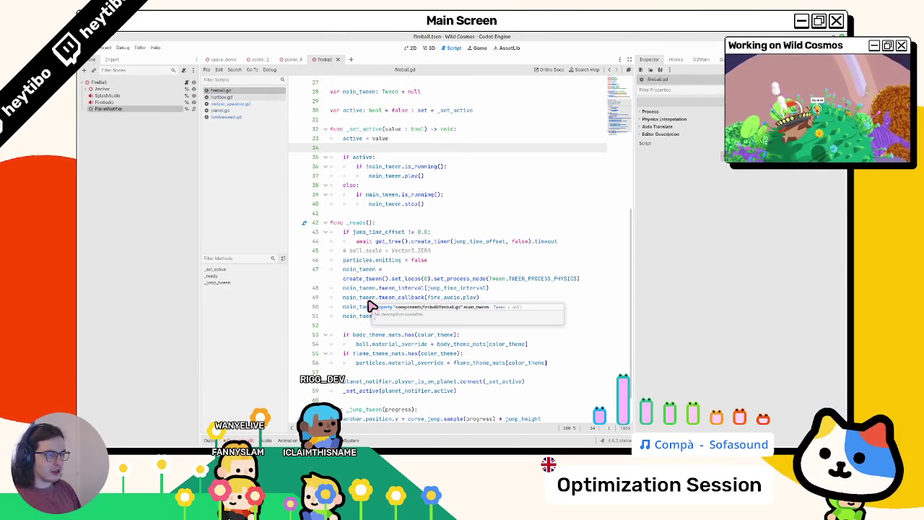
scroll(369, 306, down, 1)
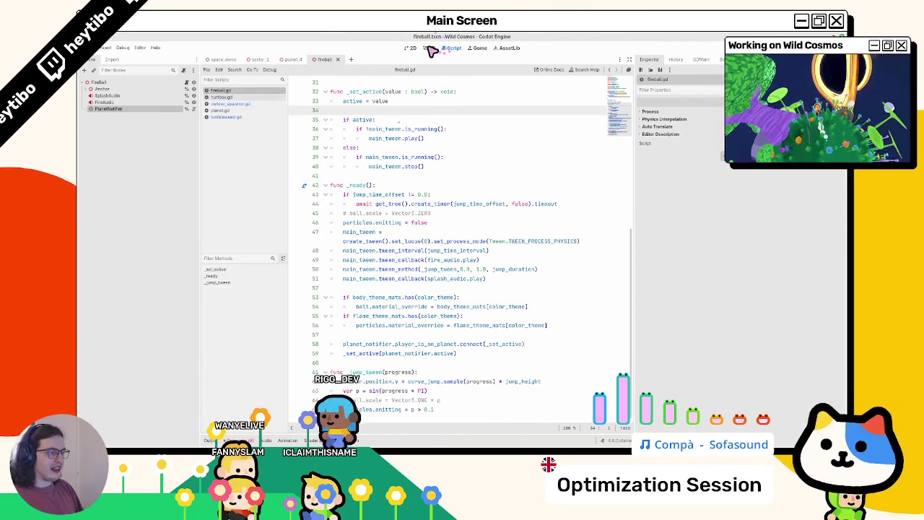
double_click(357, 410)
key(ctrl+f)
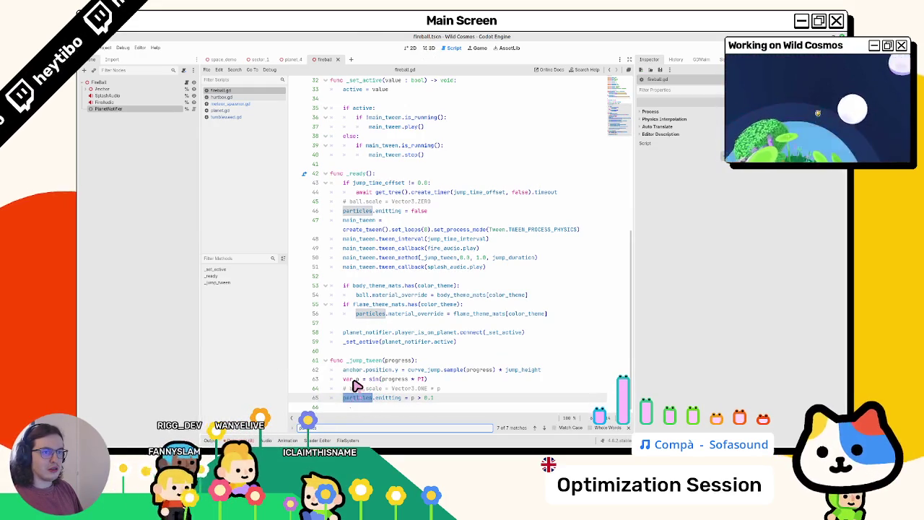
click(89, 90)
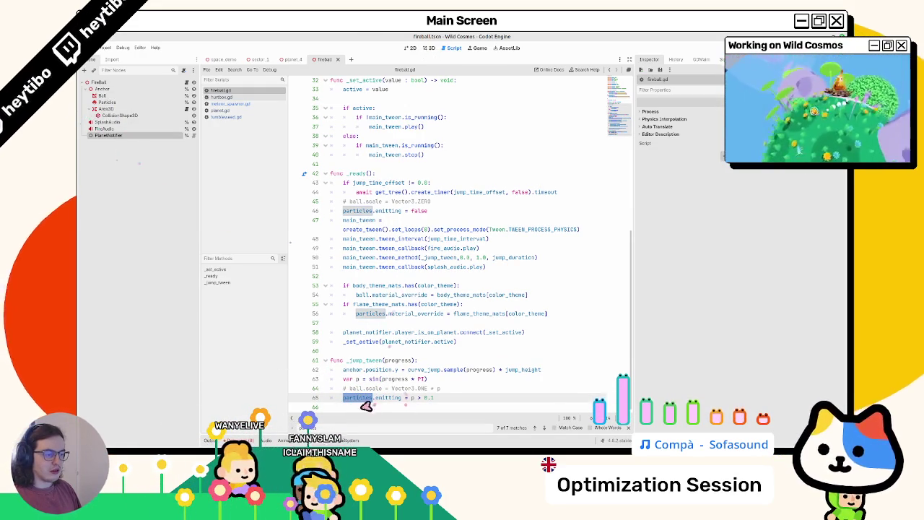
key(ctrl+f)
key(Return)
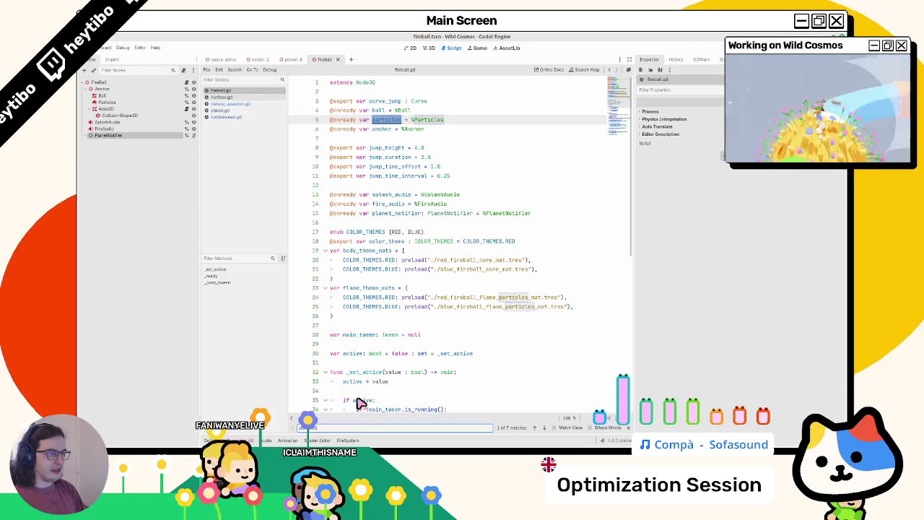
key(Return)
key(Return)
key(Return)
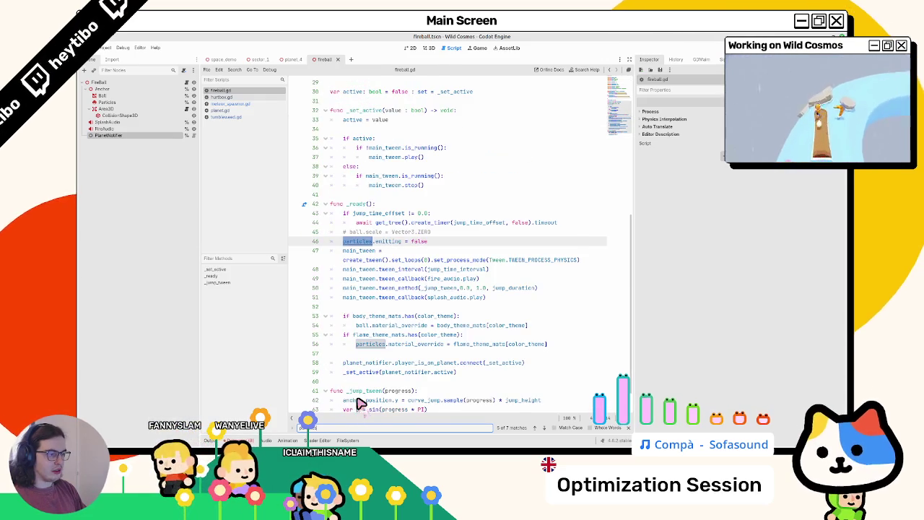
key(Return)
key(Return)
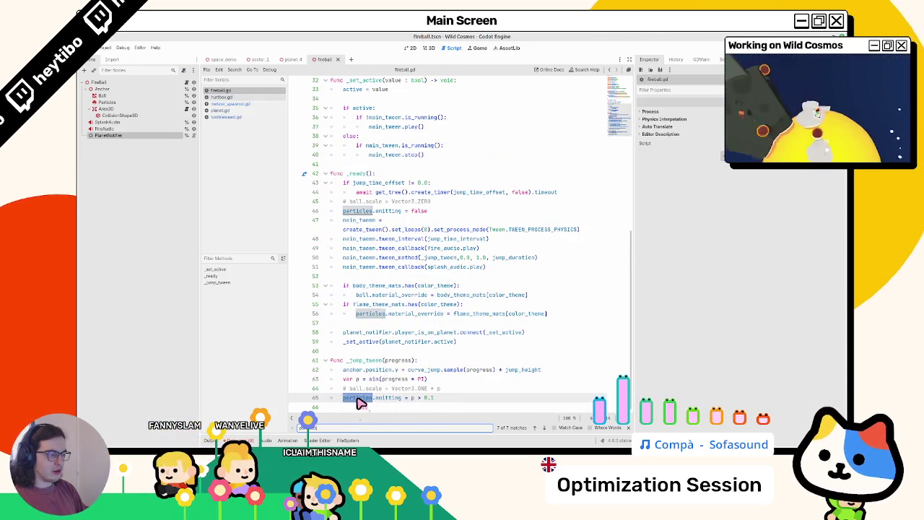
key(Escape)
Close the fireball and planet_4 scenes and bring up the quick scene search.
click(429, 48)
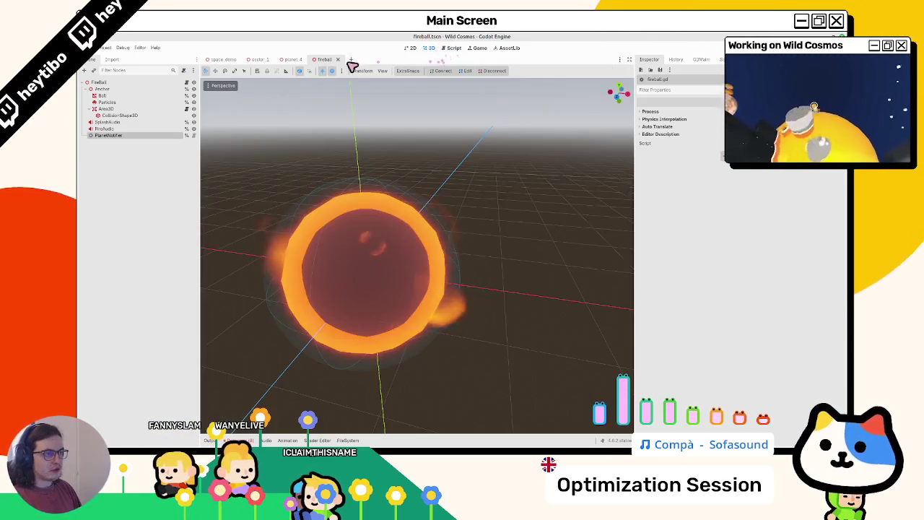
click(341, 59)
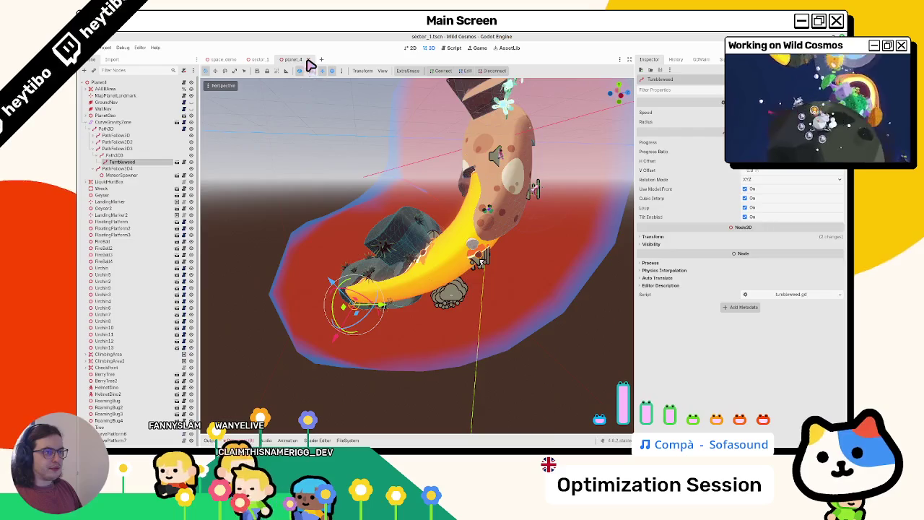
click(308, 60)
key(ctrl+shift+o)
text(geyser)
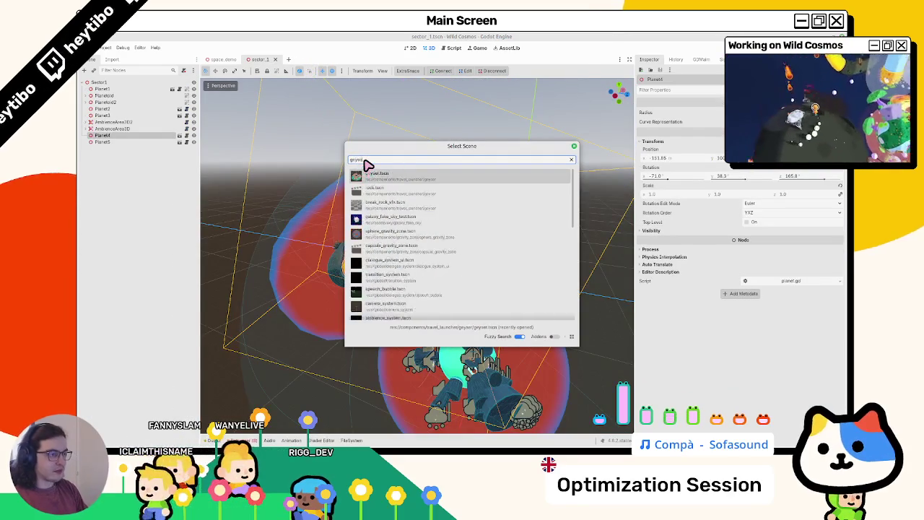
Open geyser.tscn, add a PlanetNotifier child under Geyser, make it unique, and drag its reference into geyser.gd.
key(Return)
click(180, 83)
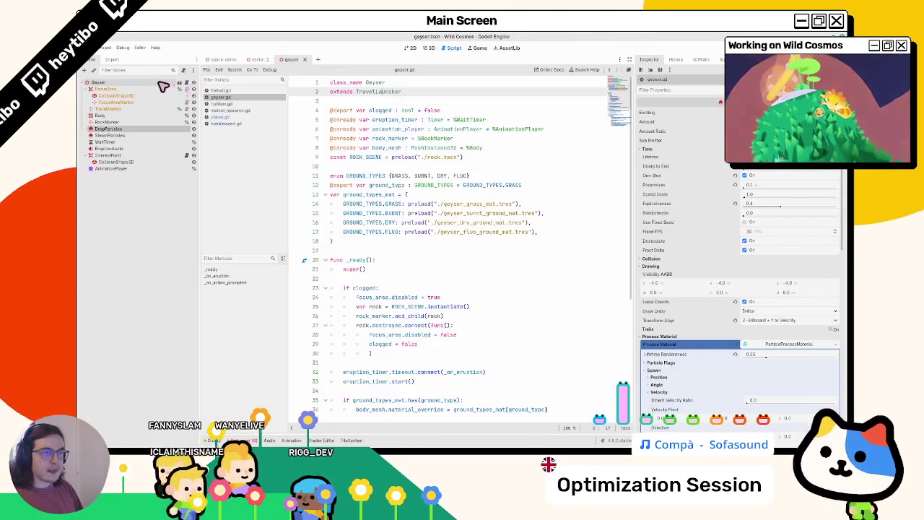
key(ctrl+a)
text(planetnot)
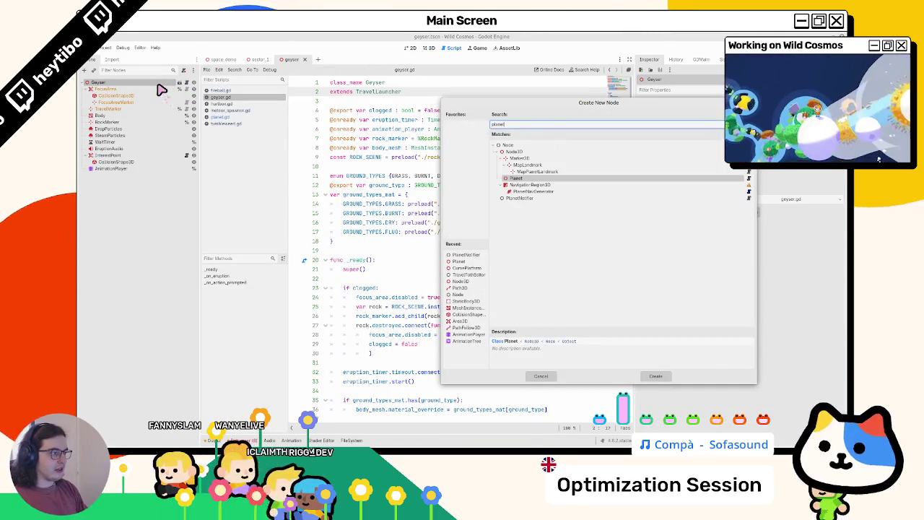
key(Return)
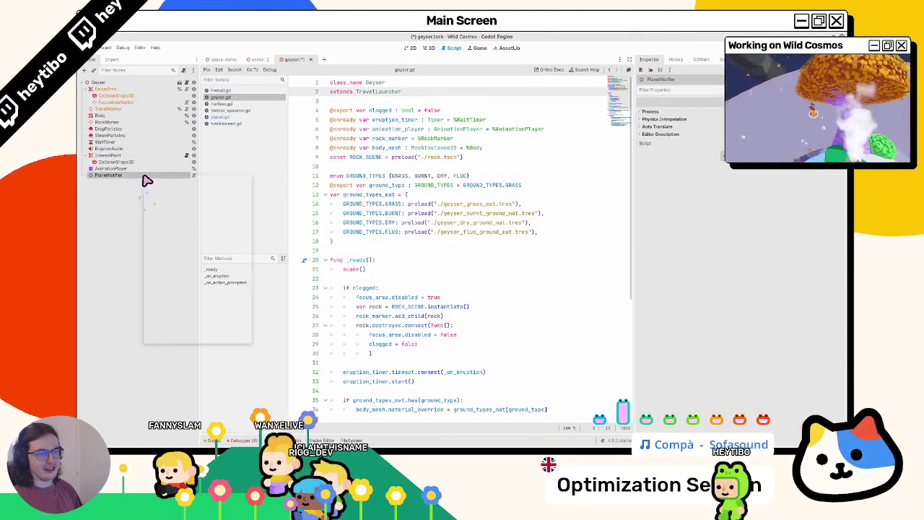
right_click(145, 178)
click(181, 329)
mouse_move(145, 179)
mouse_down()
mouse_move(412, 243)
mouse_move(394, 174)
mouse_up()
Move planet_notifier above ROCK_SCENE and add a func _set_active stub with pass before _ready.
key(alt+Up)
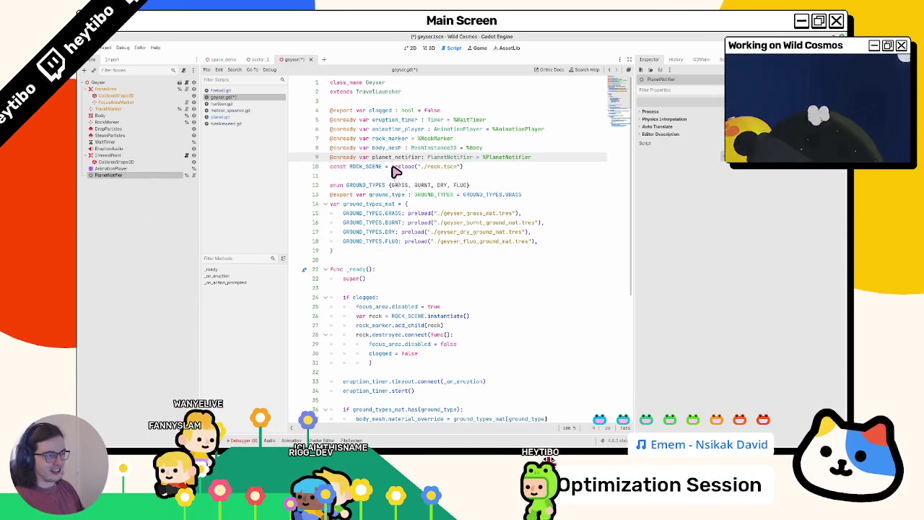
double_click(396, 157)
click(390, 266)
key(ctrl+s)
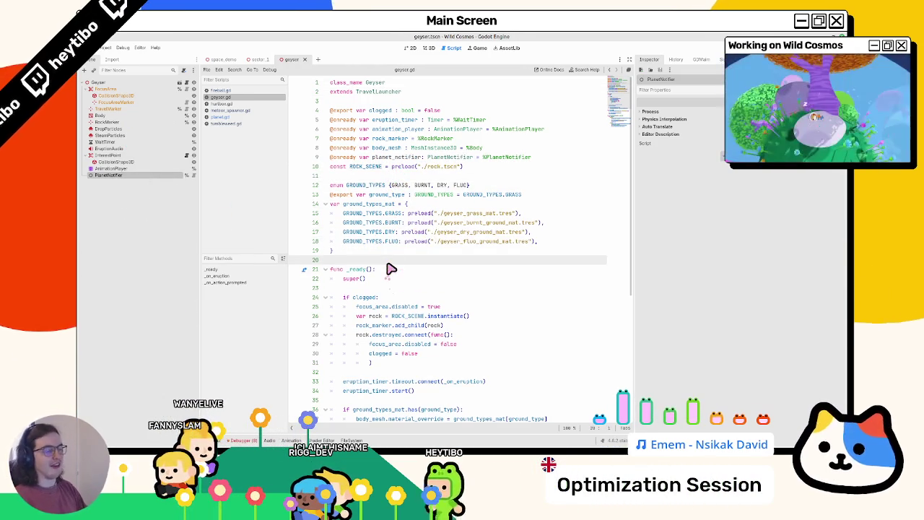
key(Return)
key(Return)
key(Up)
text(#)
key(BackSpace)
text(func _set_active(active: bool) -> void:)
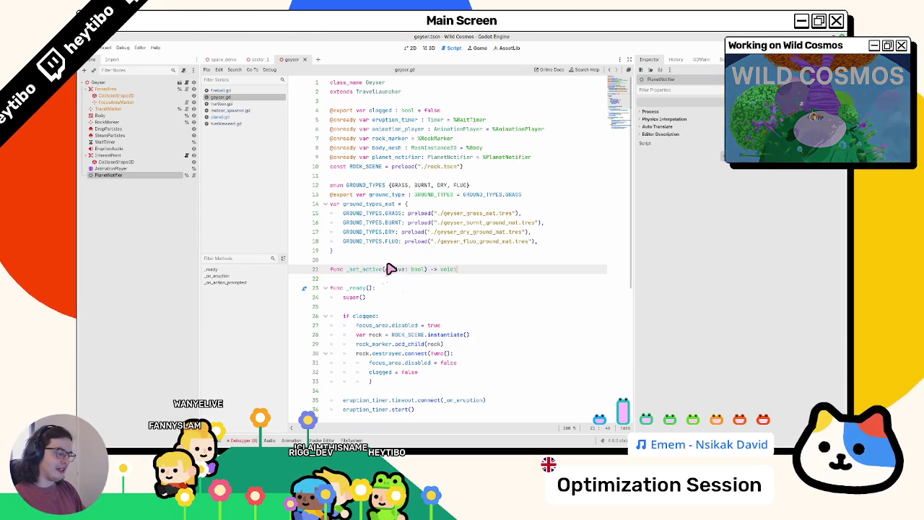
key(Return)
text(pass)
scroll(392, 293, down, 4)
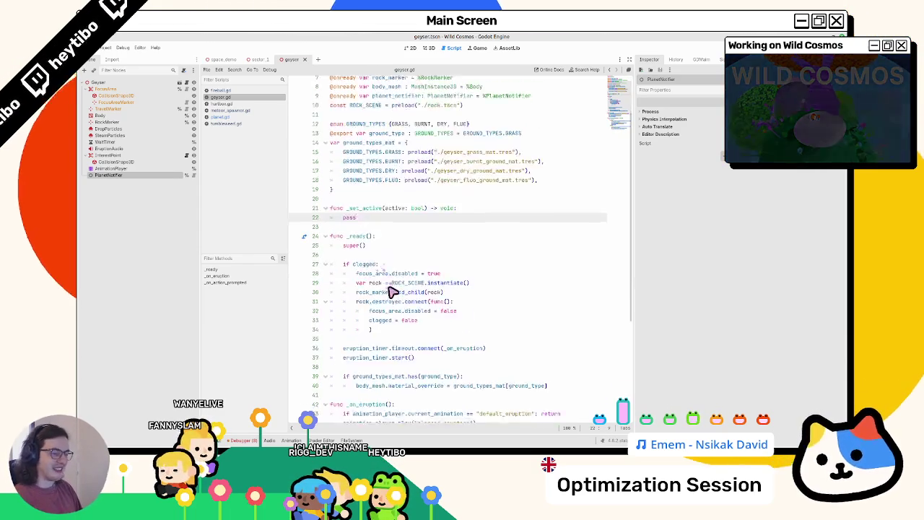
In _ready, connect planet_notifier.player_is_on_planet to _set_active.
click(581, 327)
key(Down)
key(Return)
key(Return)
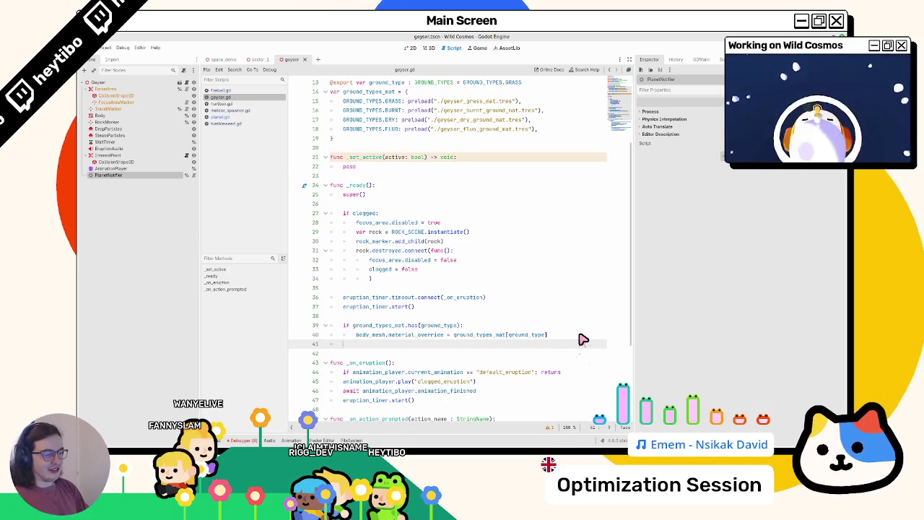
key(BackSpace)
text(planet_notifier.)
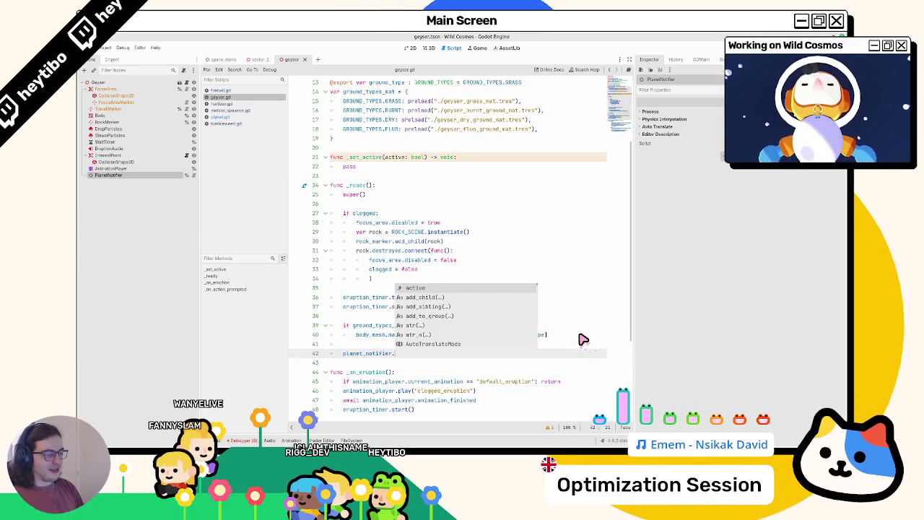
text(pl)
key(Return)
text(.c)
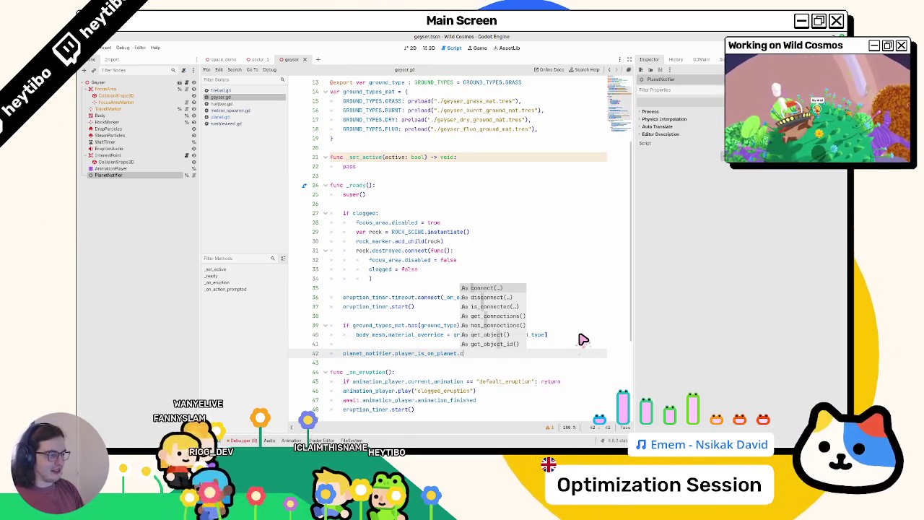
key(Return)
key(Escape)
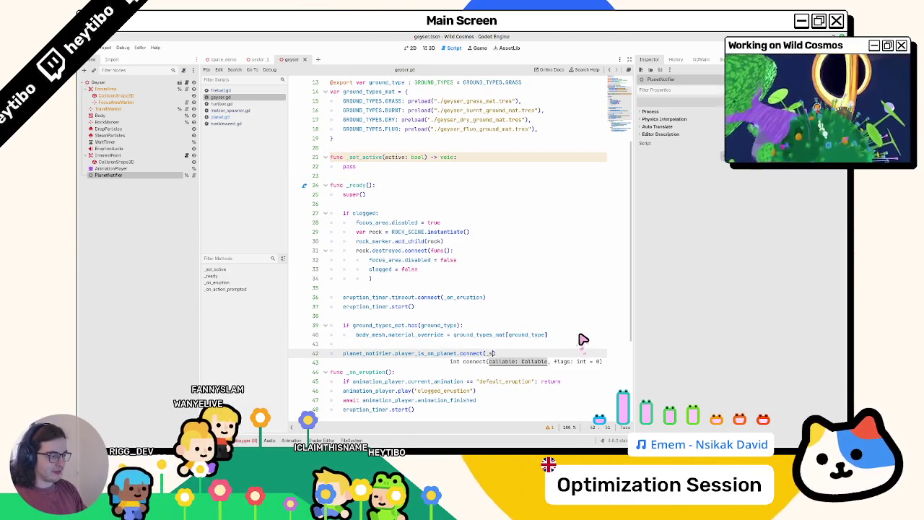
text(et_active))
key(Return)
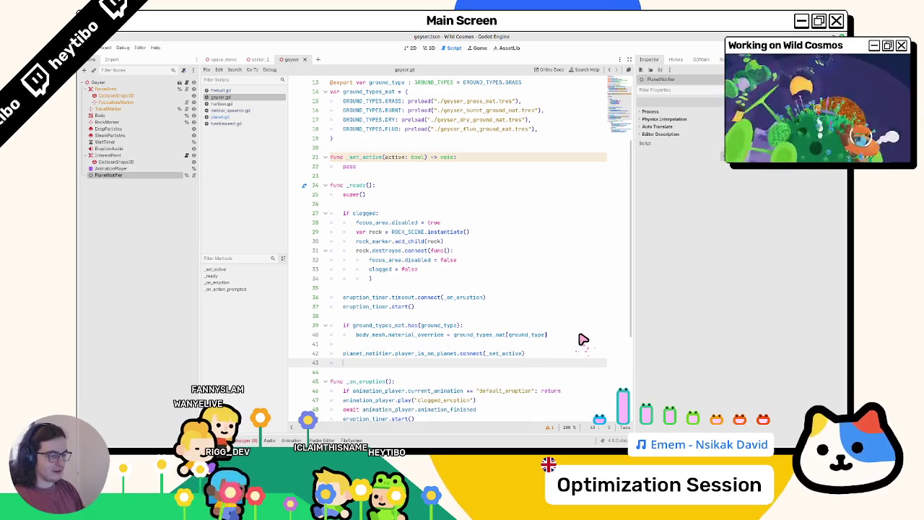
Add a _set_active(planet_notifier.active) call in _ready and save geyser.gd.
text(_set_ac)
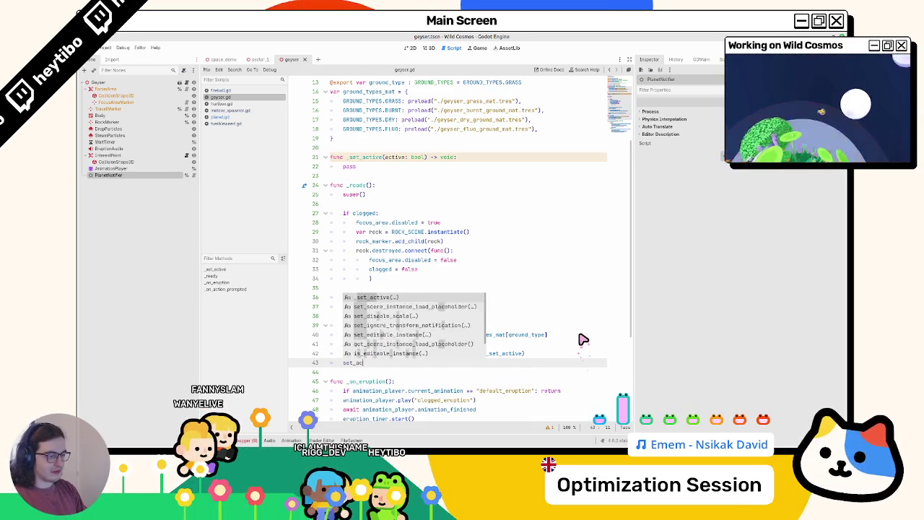
key(Return)
text(planet_notifier.pl)
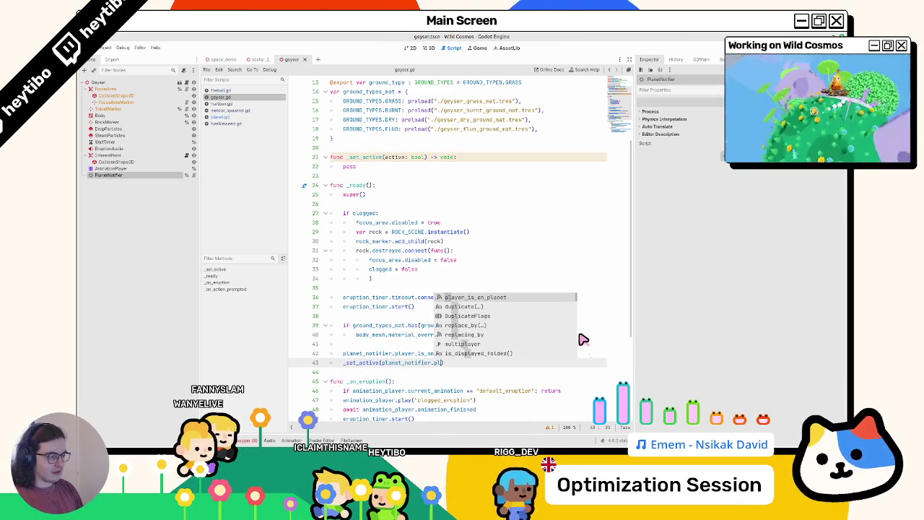
key(BackSpace)
key(BackSpace)
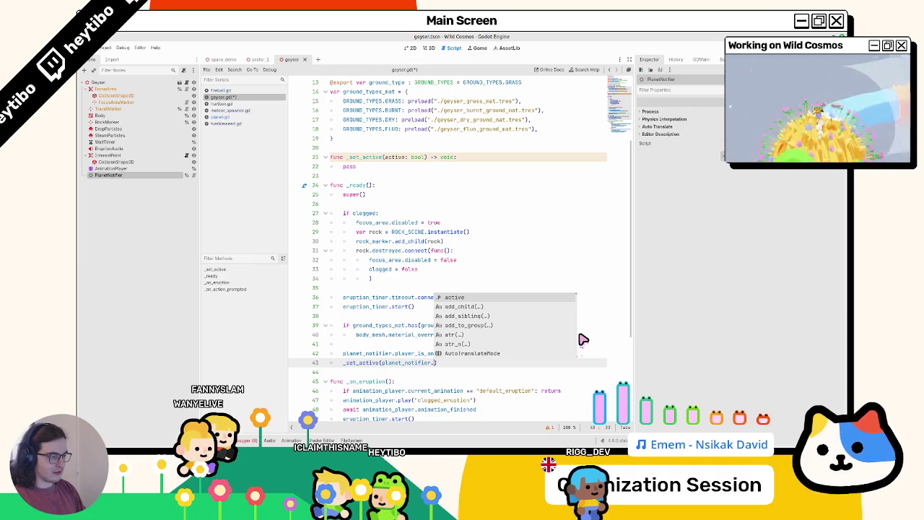
key(Return)
key(ctrl+s)
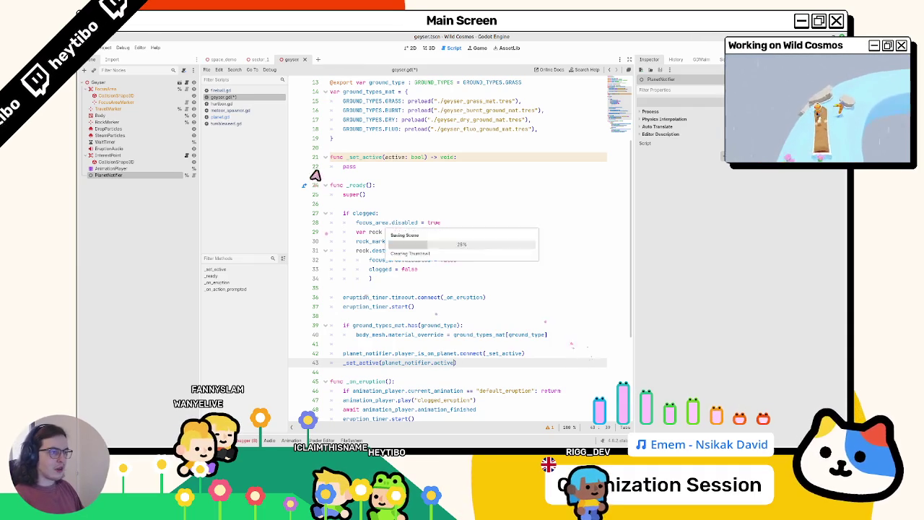
click(382, 168)
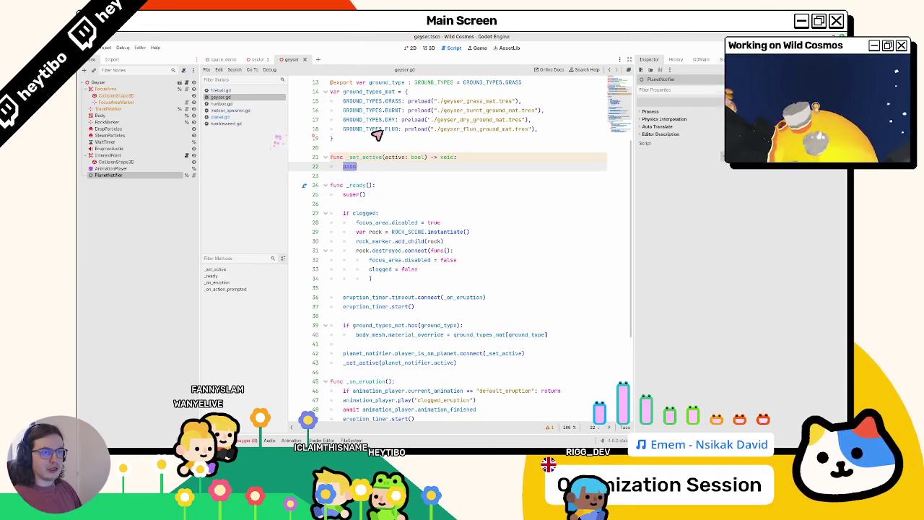
Select the geyser's AnimationPlayer and show the geyser scene in 3D.
scroll(382, 141, up, 4)
scroll(407, 150, down, 9)
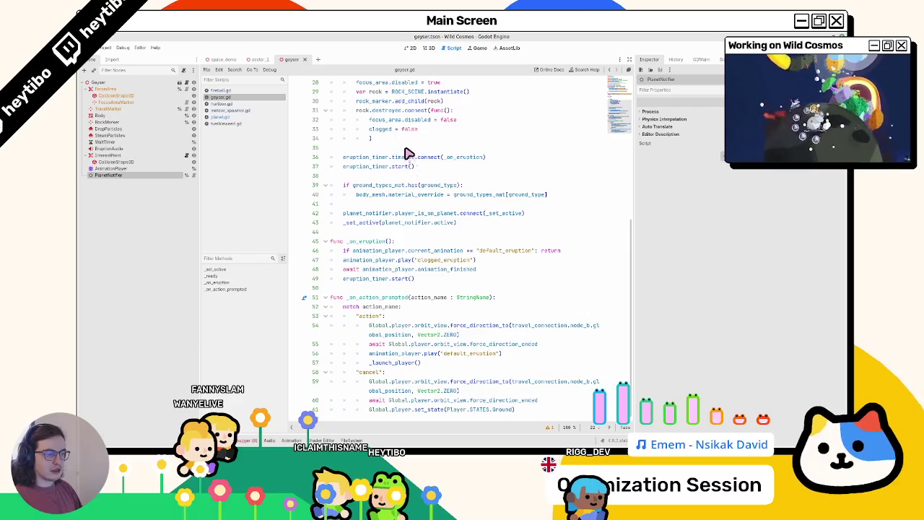
scroll(407, 154, up, 8)
click(110, 169)
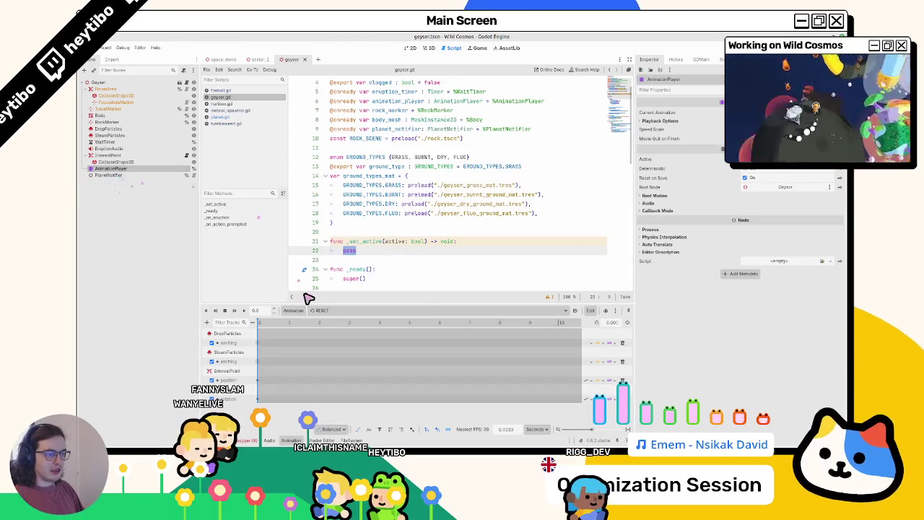
click(322, 310)
click(326, 316)
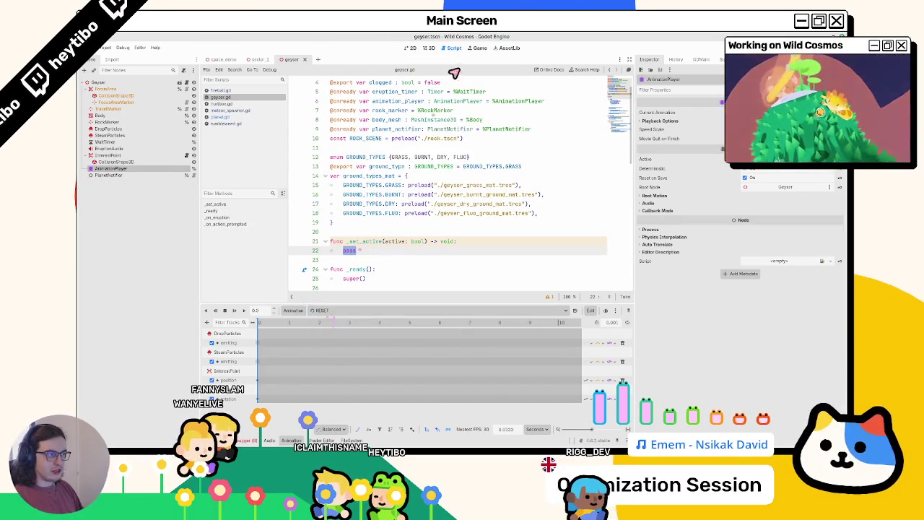
click(428, 48)
Play the clogged_eruption and default_eruption animations, replay clogged_eruption, then return to geyser.gd.
click(321, 310)
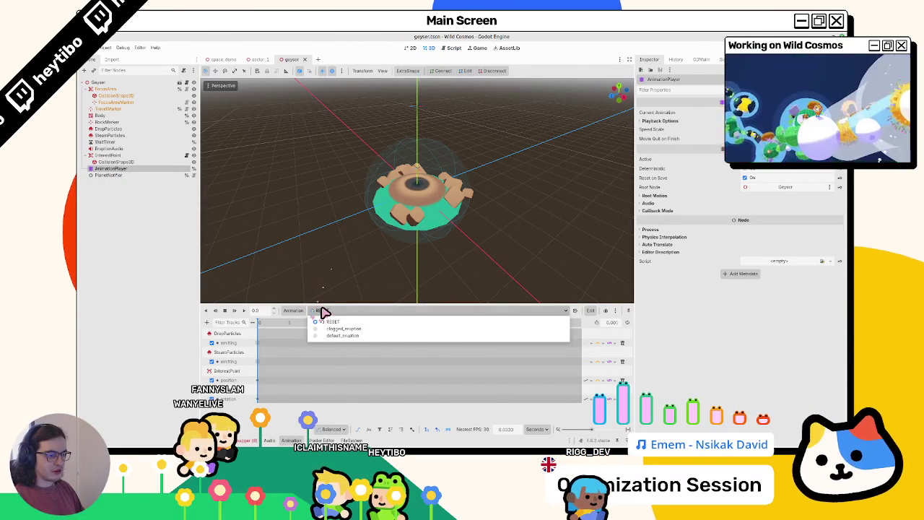
click(334, 330)
click(244, 312)
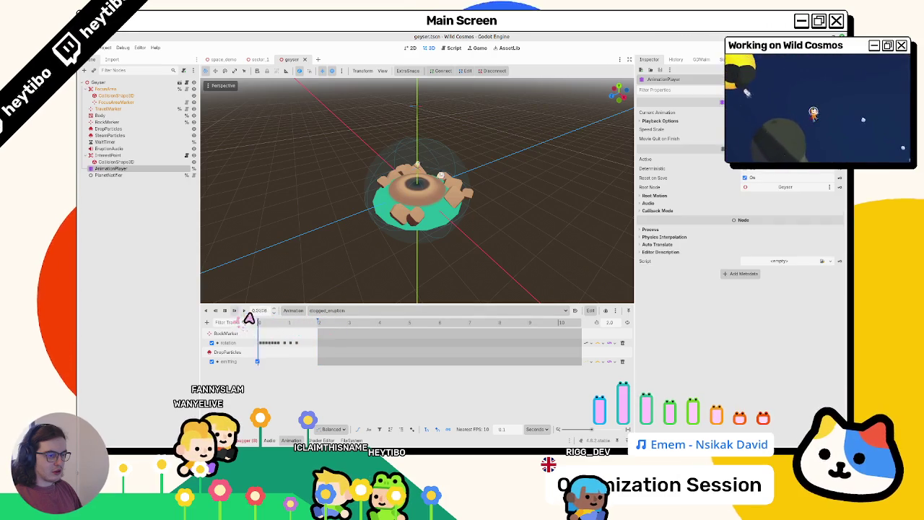
click(329, 310)
click(328, 336)
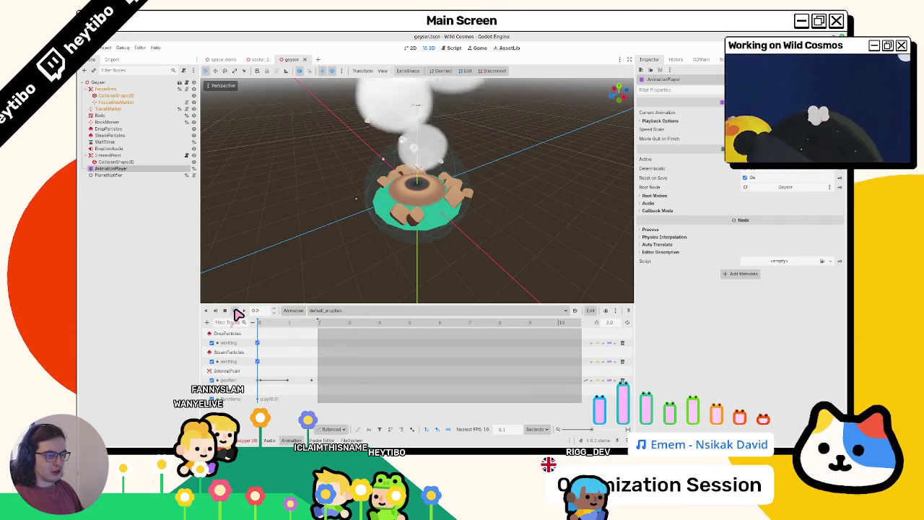
click(237, 312)
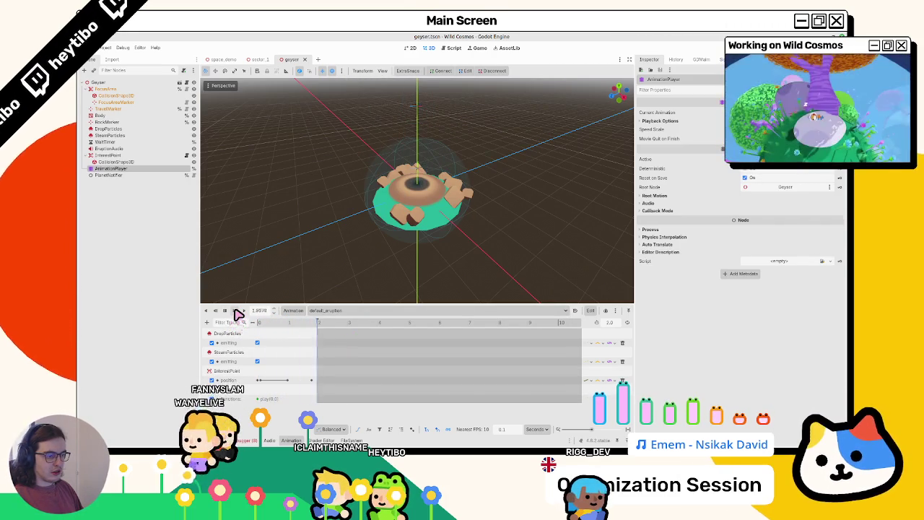
click(304, 319)
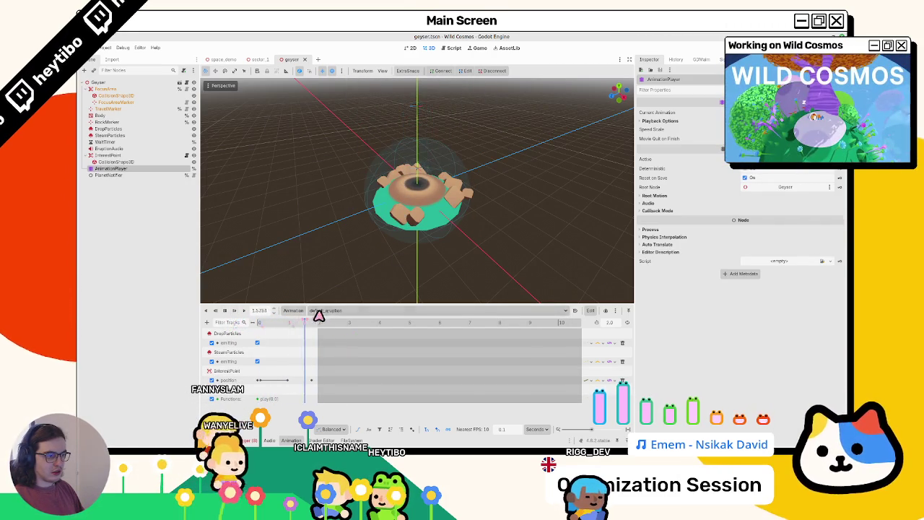
click(324, 312)
click(321, 325)
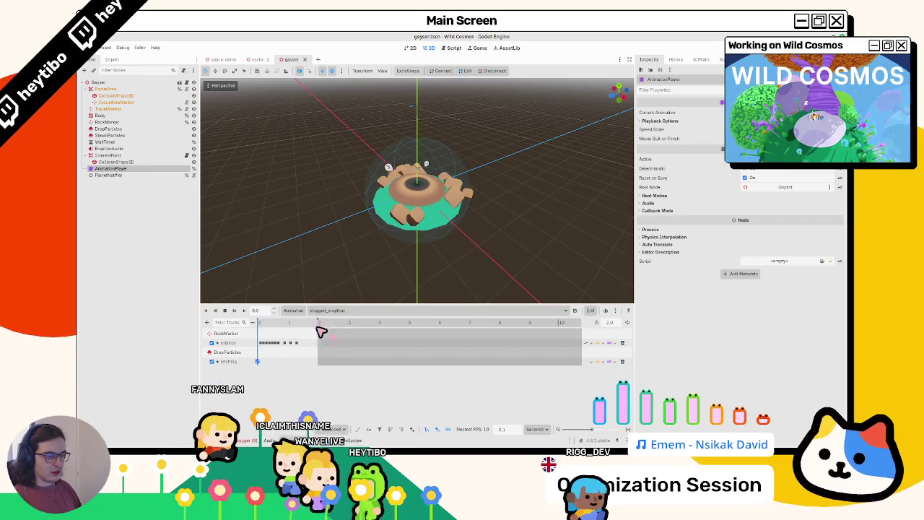
click(235, 312)
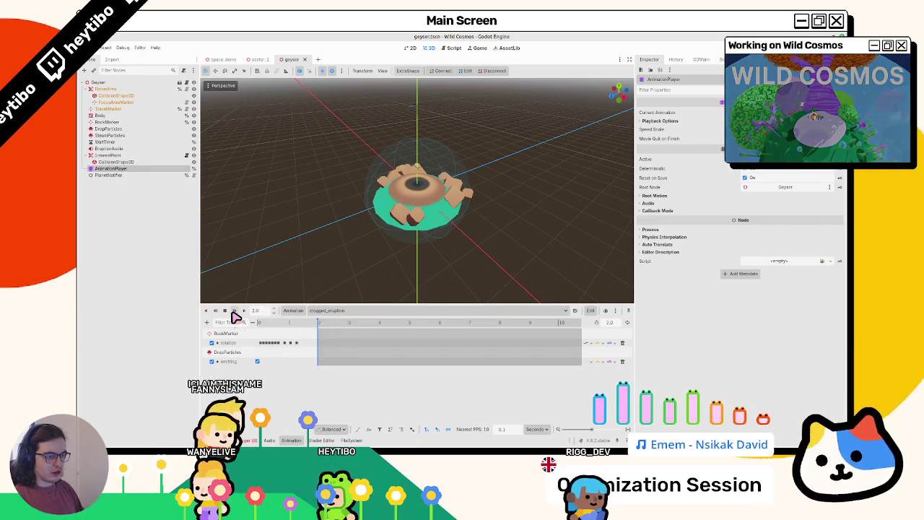
click(180, 82)
Search geyser.gd for 'clogged' and scroll through the surrounding code.
key(ctrl+f)
text(cl)
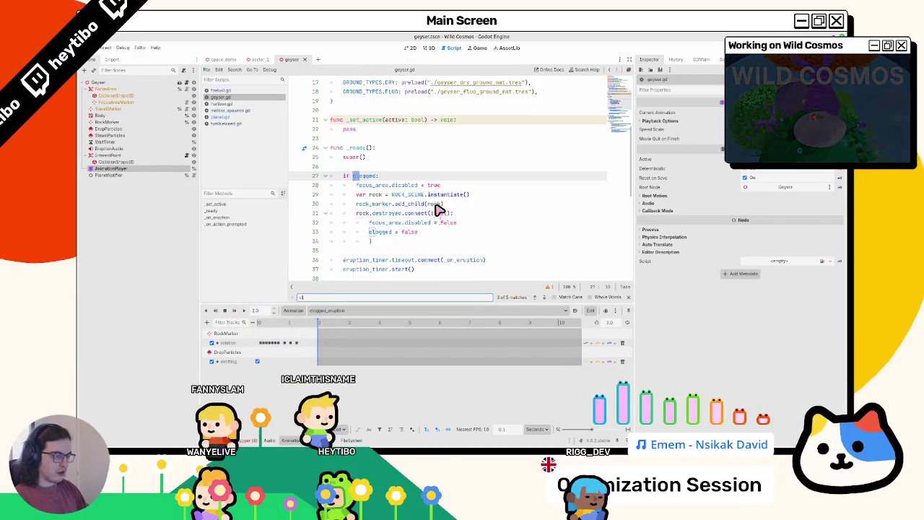
text(ogged)
key(Return)
key(Return)
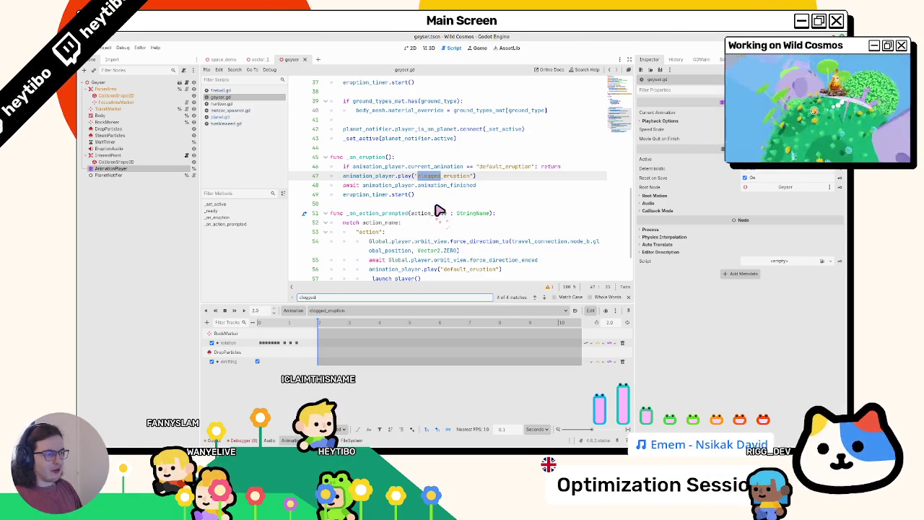
key(Escape)
scroll(392, 207, down, 2)
scroll(390, 208, up, 2)
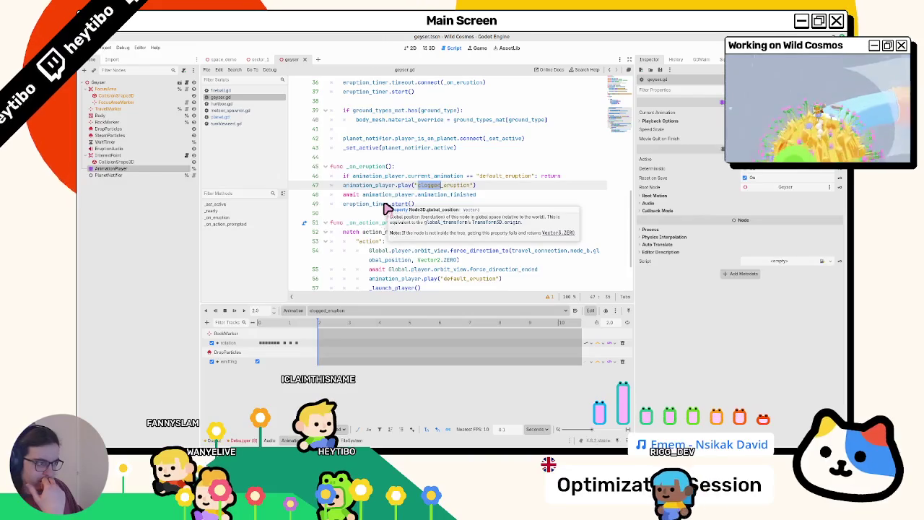
scroll(388, 207, down, 2)
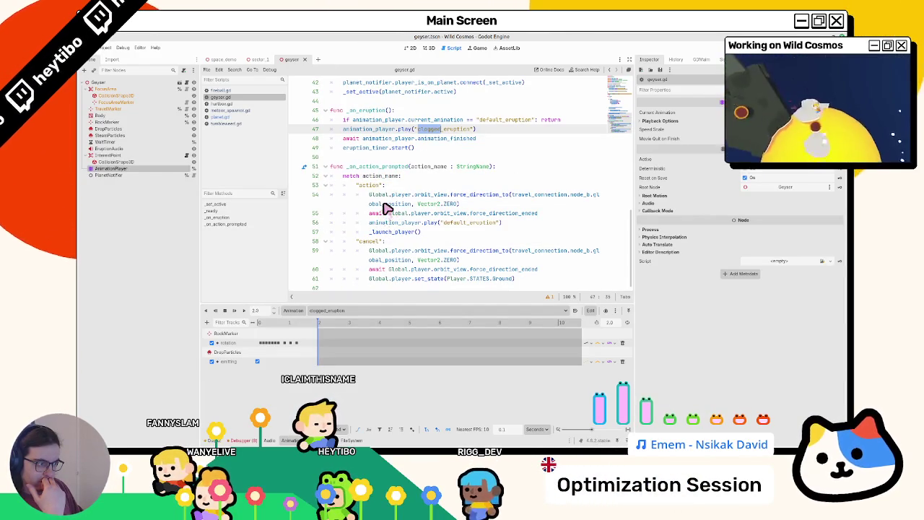
scroll(393, 282, up, 3)
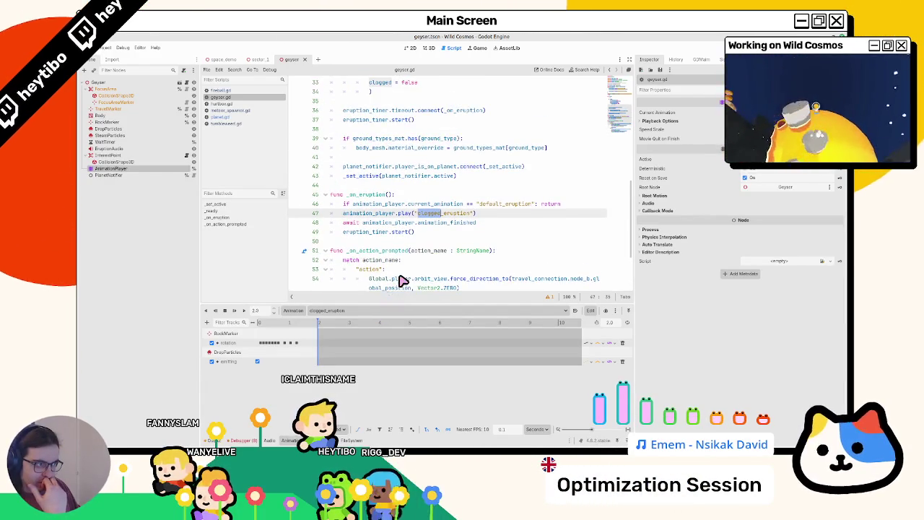
scroll(402, 280, up, 1)
scroll(402, 279, up, 4)
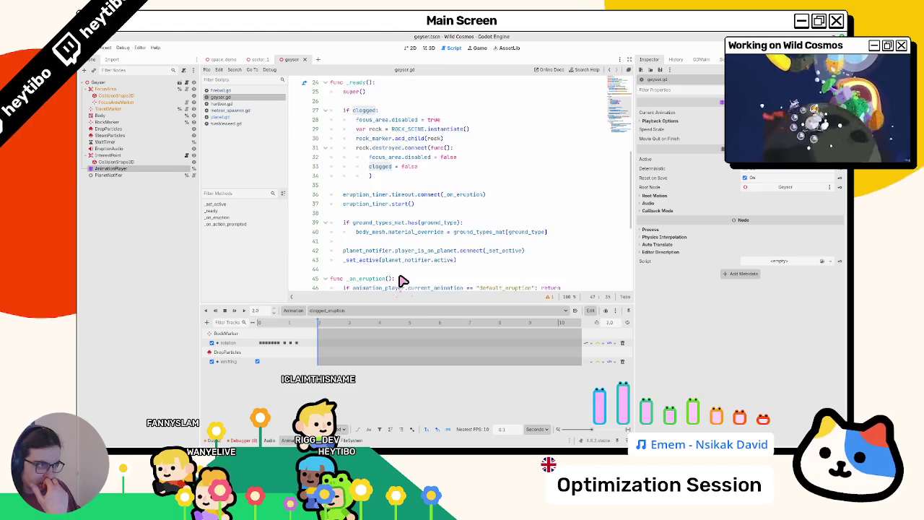
Highlight eruption_timer's uses around line 36 and hide the bottom panel to see more code.
click(374, 252)
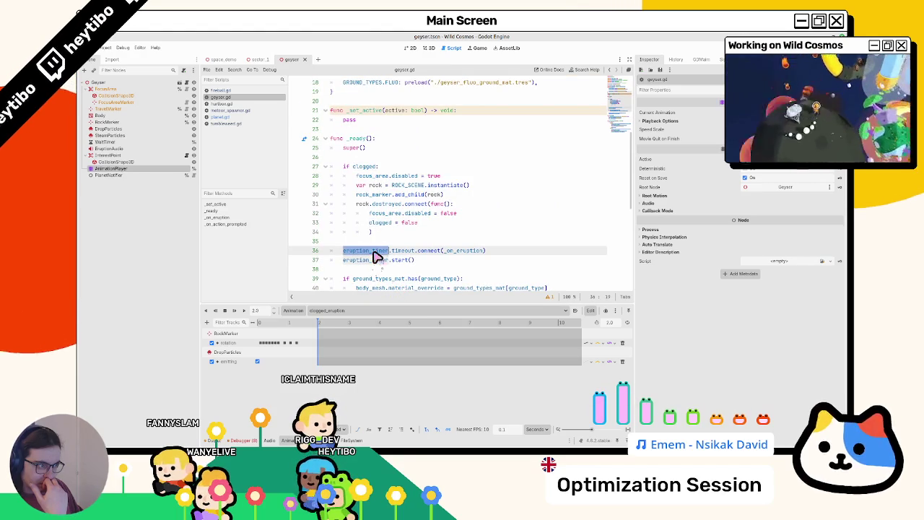
double_click(368, 262)
scroll(370, 264, down, 4)
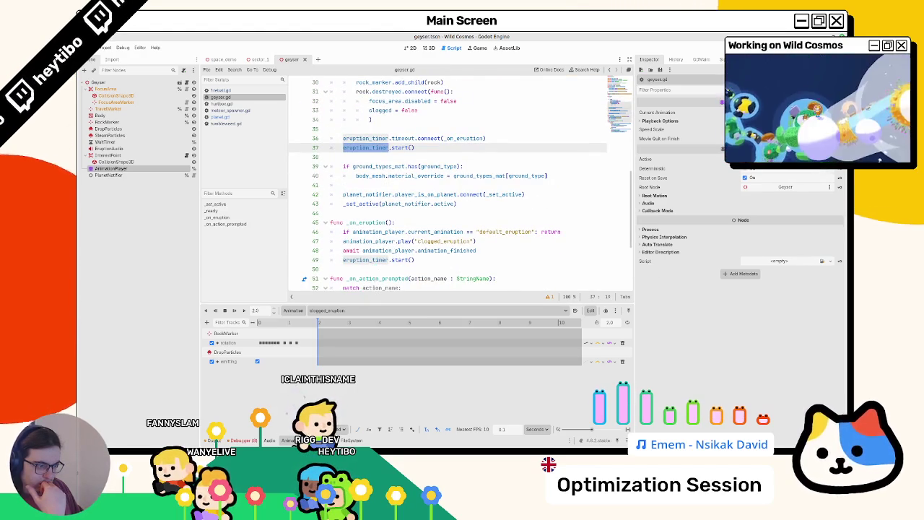
key(ctrl+j)
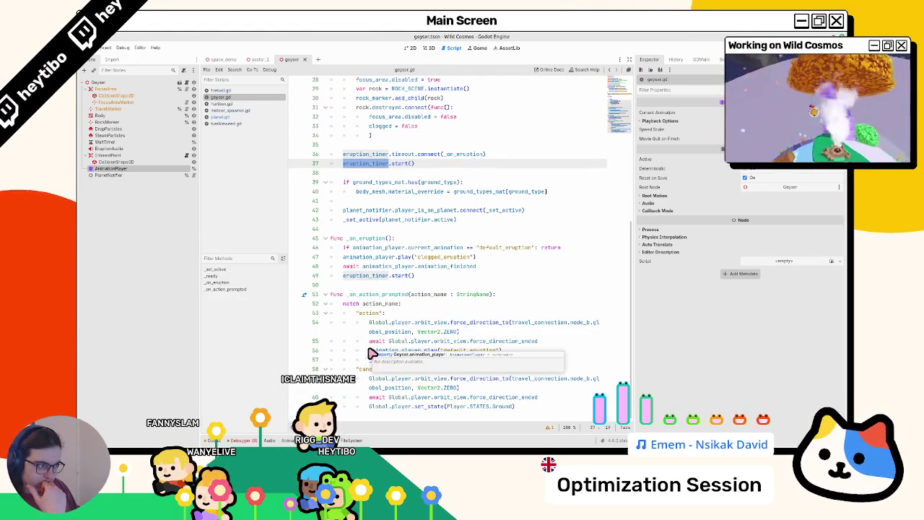
scroll(371, 353, up, 2)
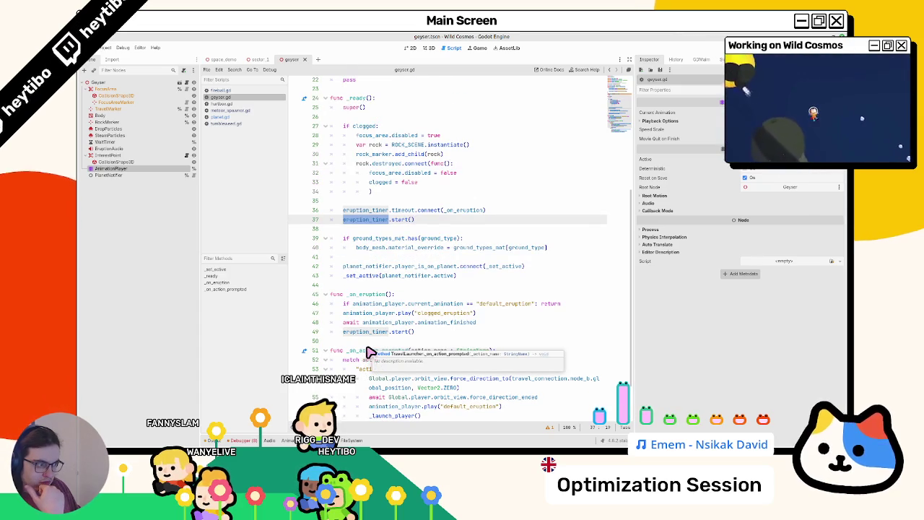
click(508, 304)
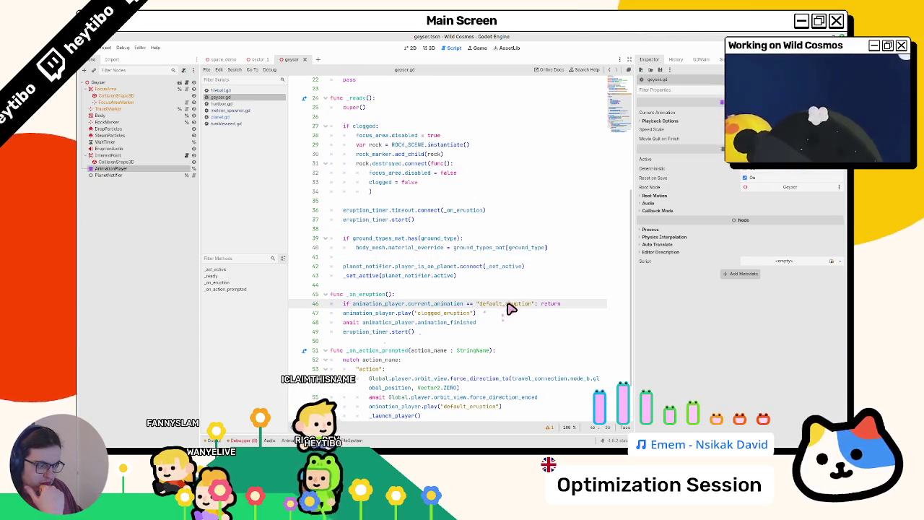
Choose the RESET animation in the geyser's Animation panel, then collapse the panel so the script gets full height.
click(352, 441)
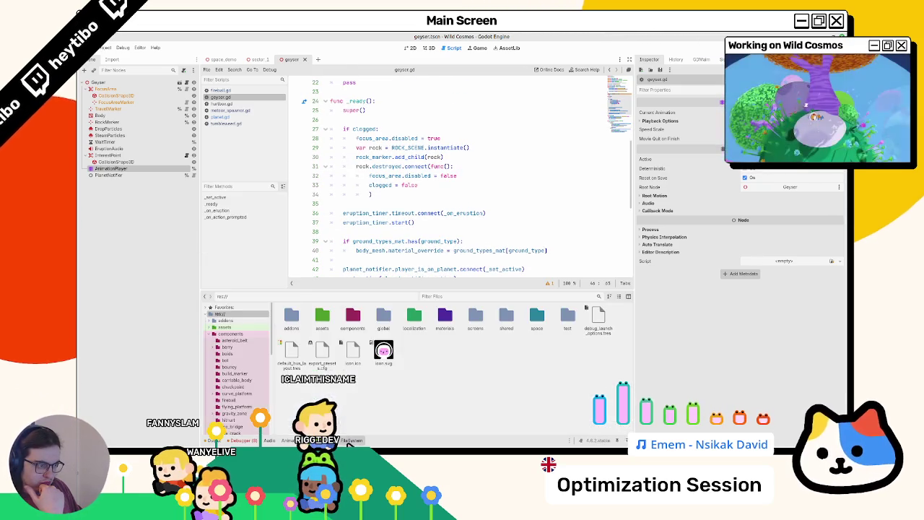
click(382, 441)
click(288, 441)
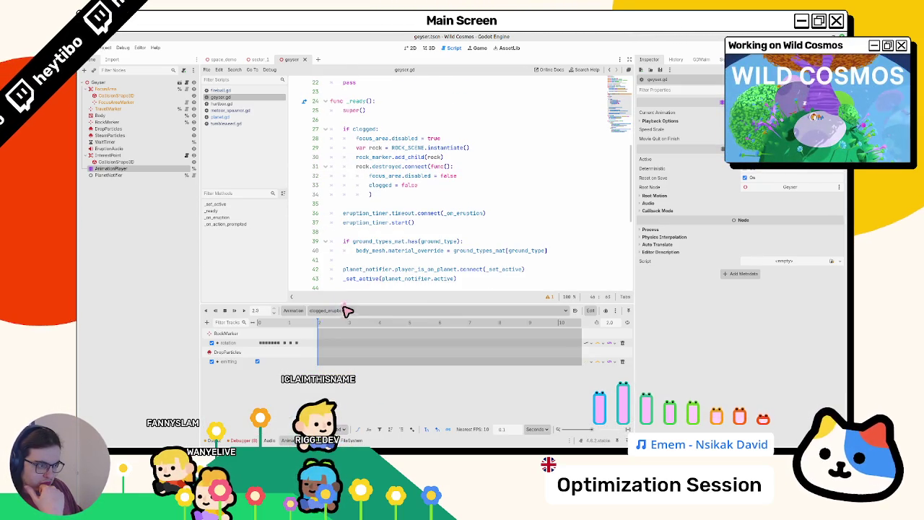
click(344, 311)
click(345, 314)
click(345, 313)
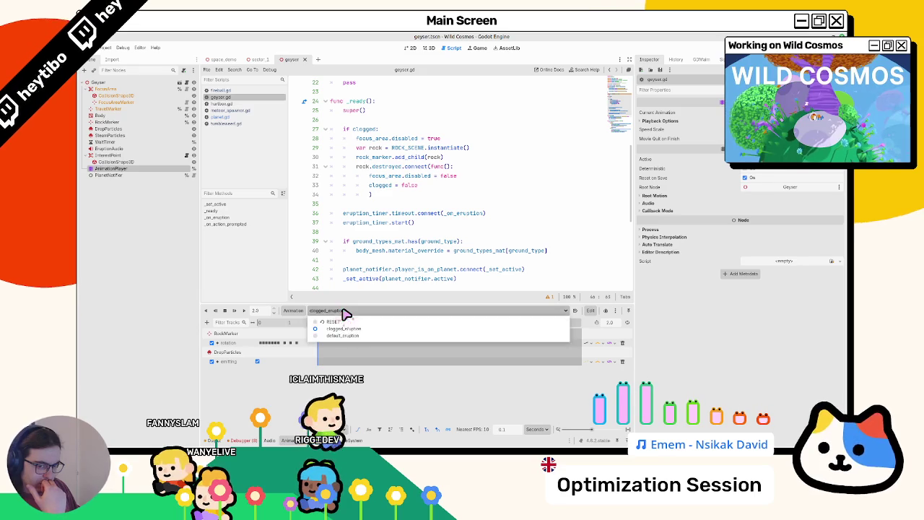
click(337, 322)
click(288, 440)
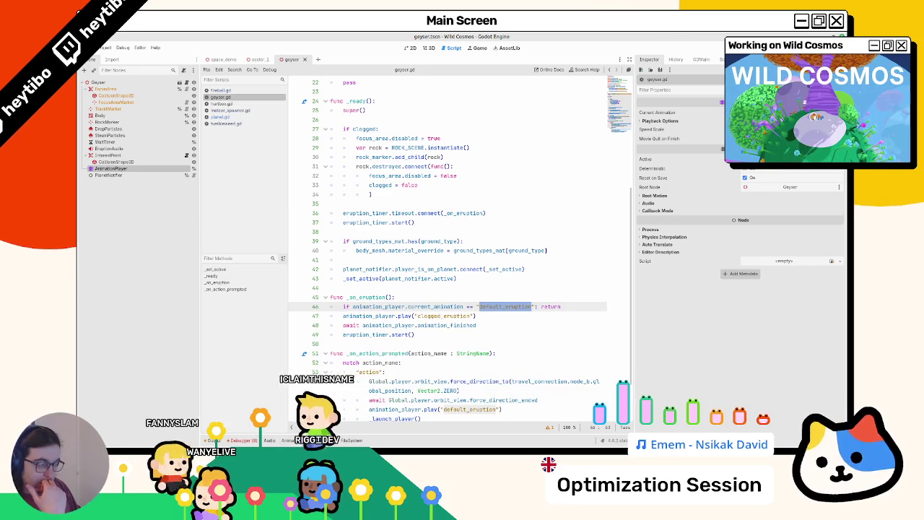
Select the WaitTimer node and put the caret on the eruption_timer declaration in geyser.gd.
scroll(353, 299, up, 3)
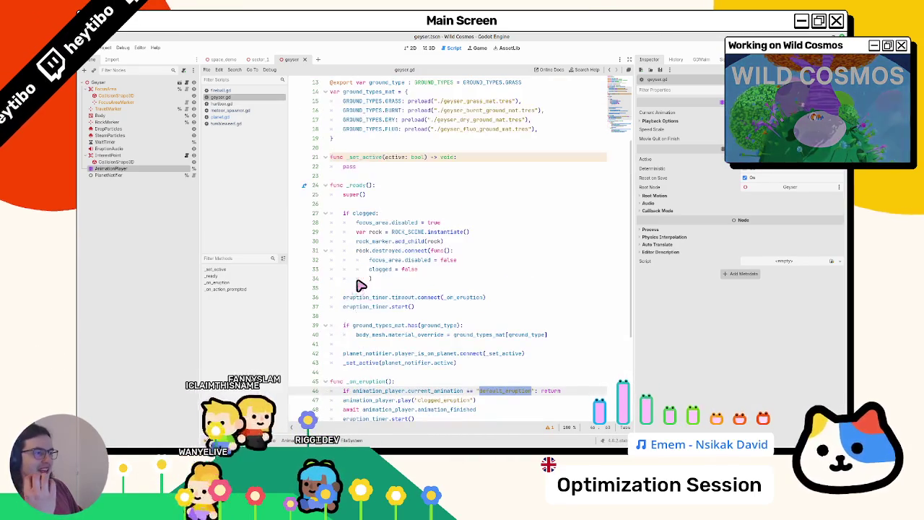
scroll(347, 227, up, 2)
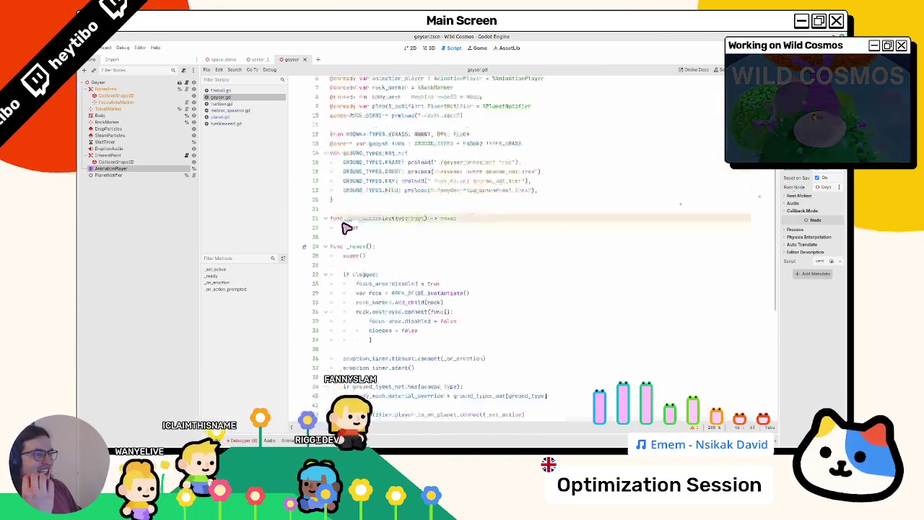
scroll(347, 227, up, 2)
click(117, 142)
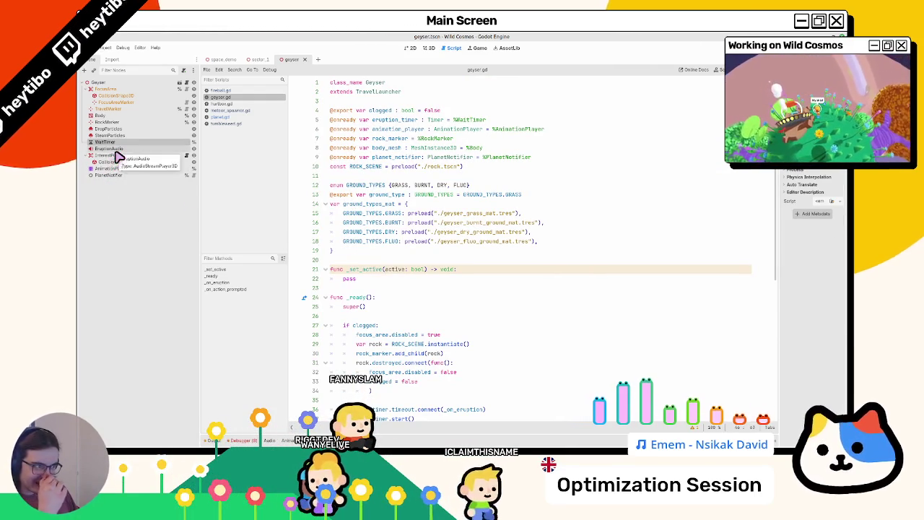
click(453, 244)
scroll(449, 267, down, 1)
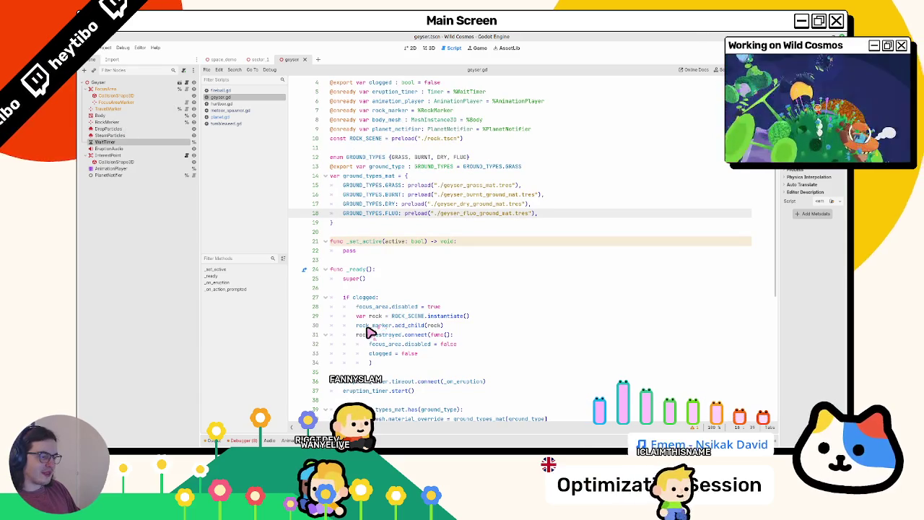
click(407, 95)
Search geyser.gd for eruption_timer and step through each of its uses.
key(ctrl+f)
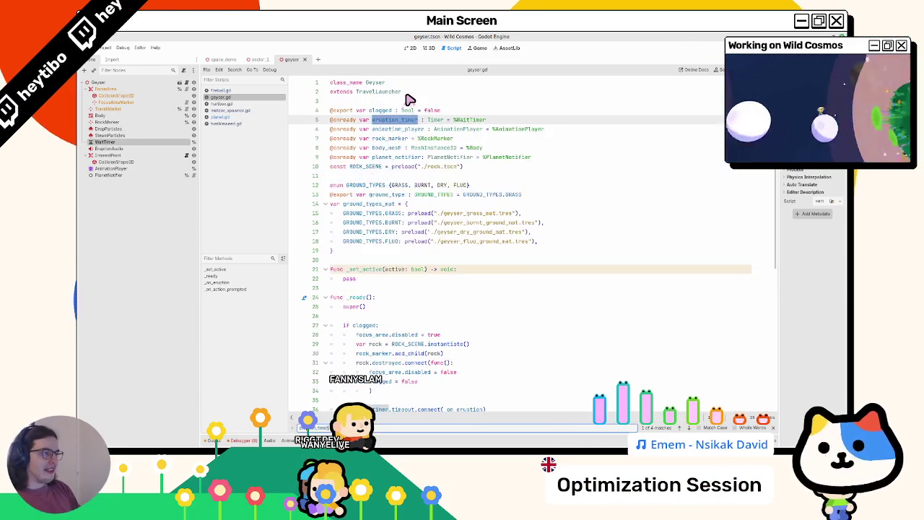
key(Return)
key(Return)
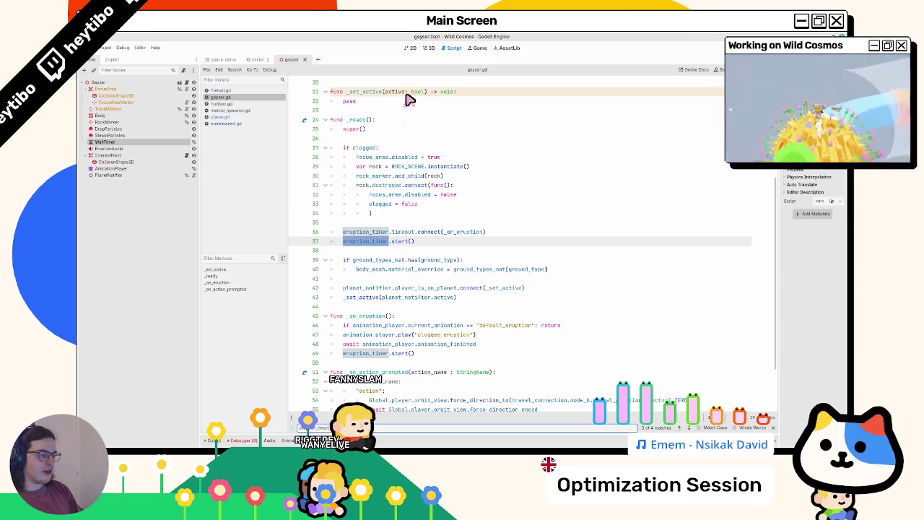
key(Return)
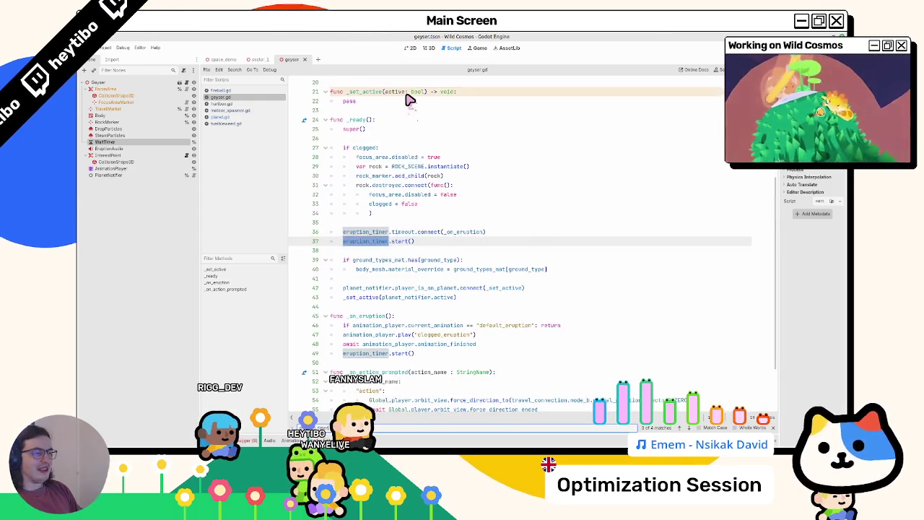
key(Return)
key(Return)
key(Return)
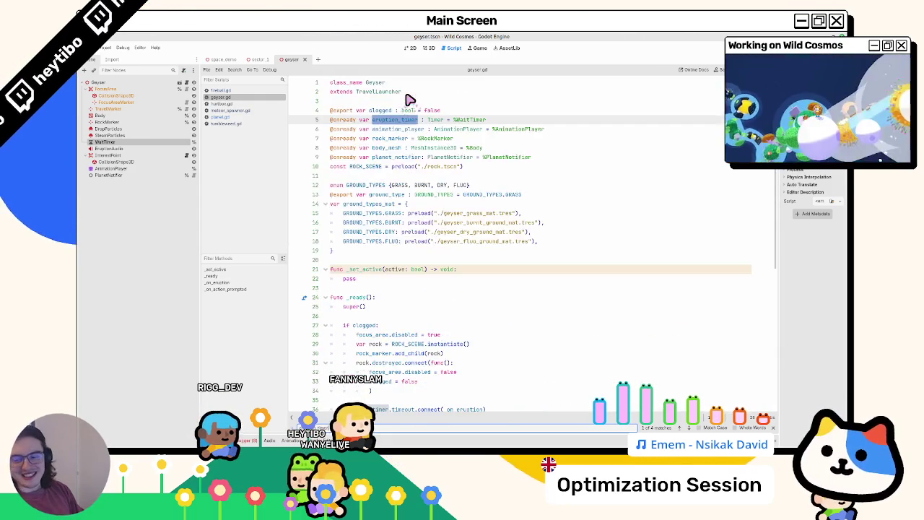
key(Return)
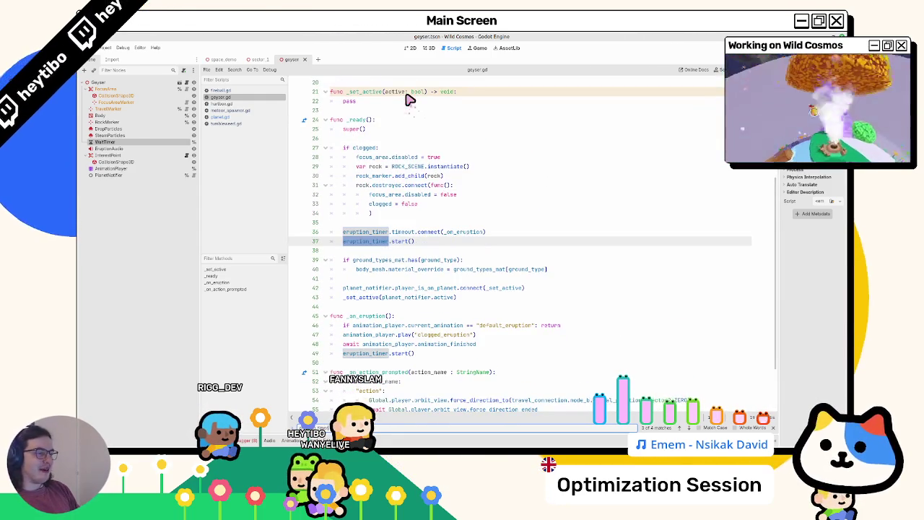
Switch to the geyser scene's 3D view, then close the geyser.tscn tab.
click(429, 47)
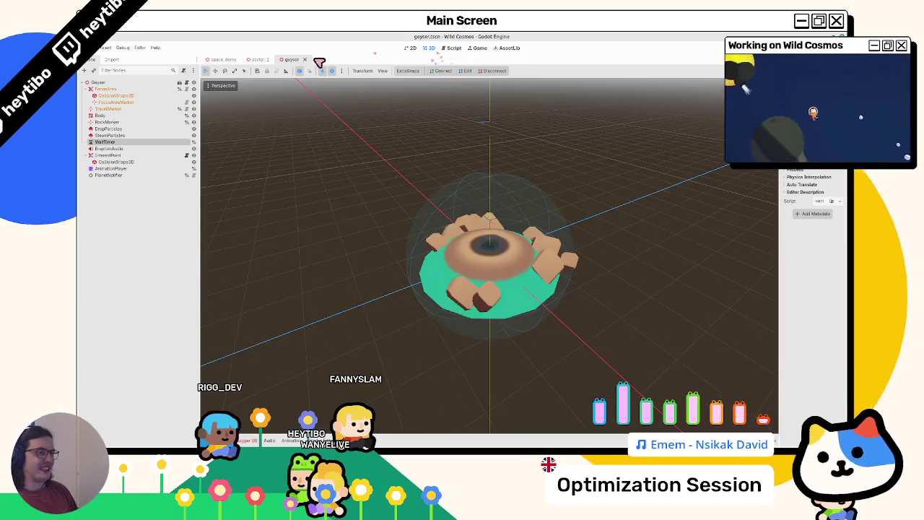
click(303, 59)
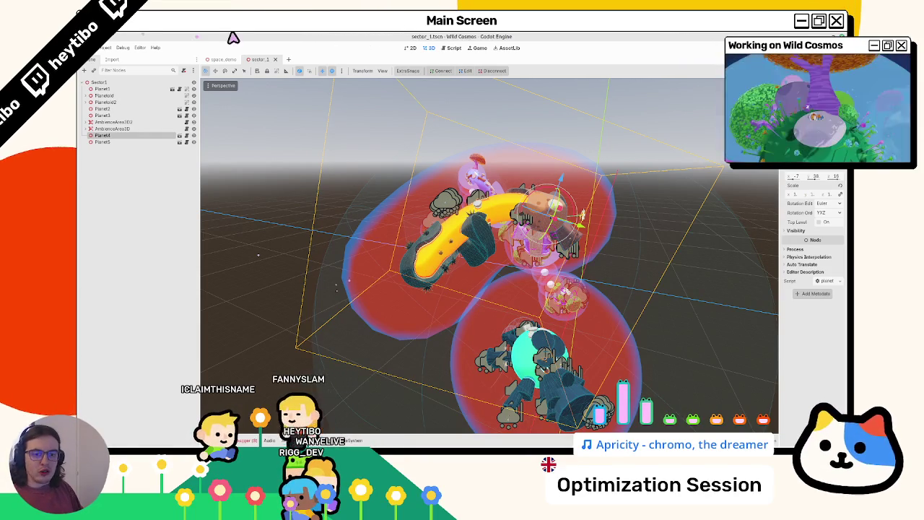
Reload sector_1 after the outside file changes and zoom the 3D view in toward the planets.
click(449, 306)
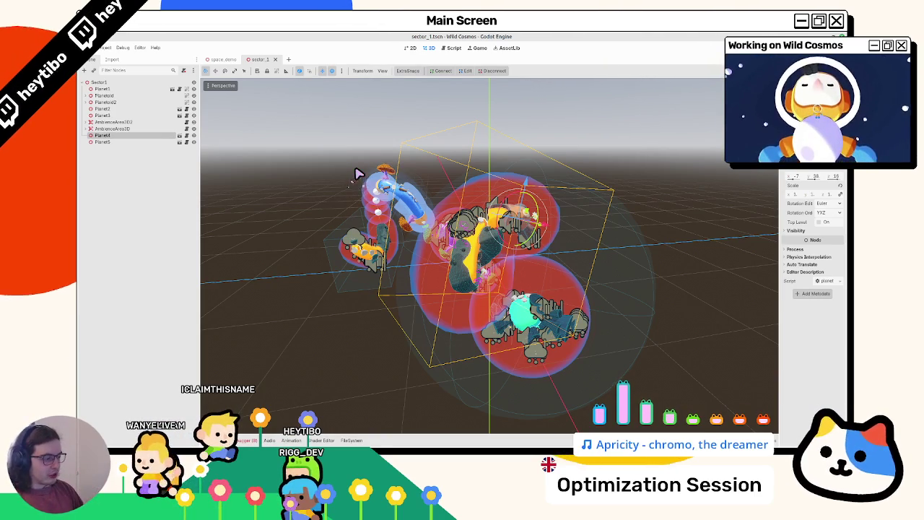
scroll(395, 266, up, 10)
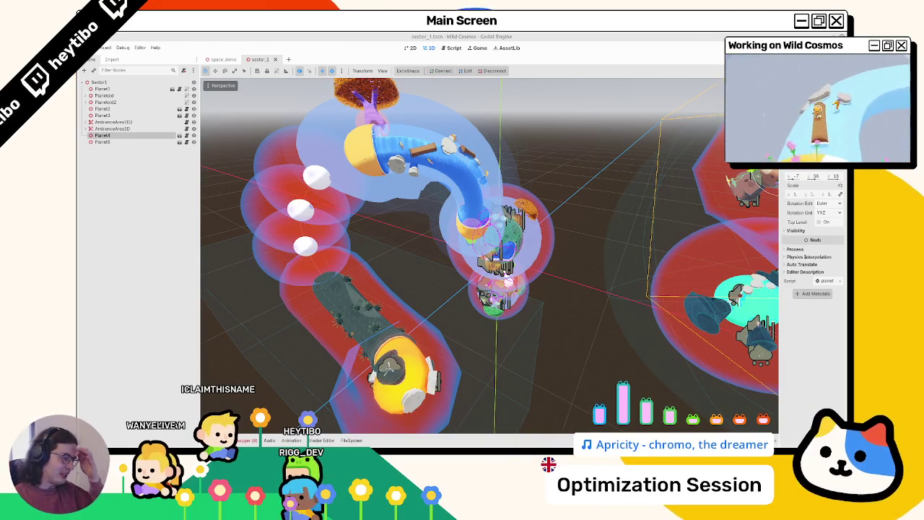
scroll(489, 256, down, 3)
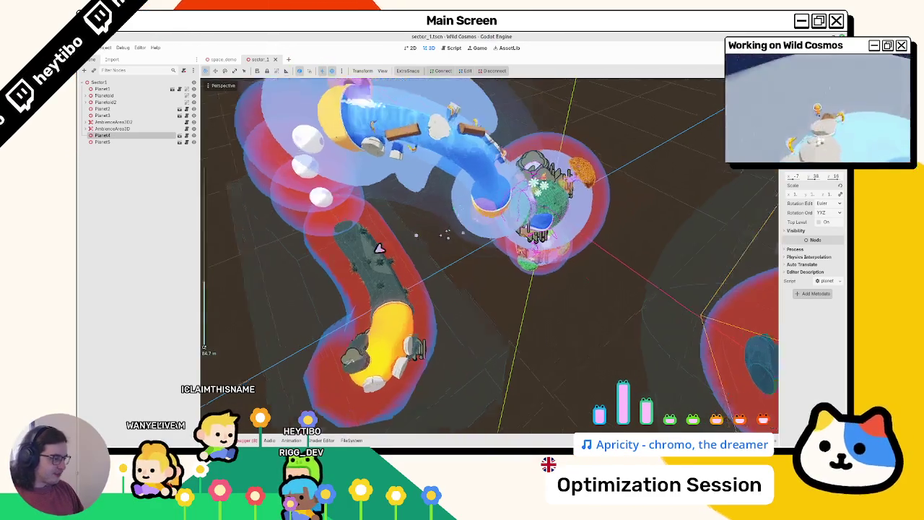
scroll(577, 271, down, 5)
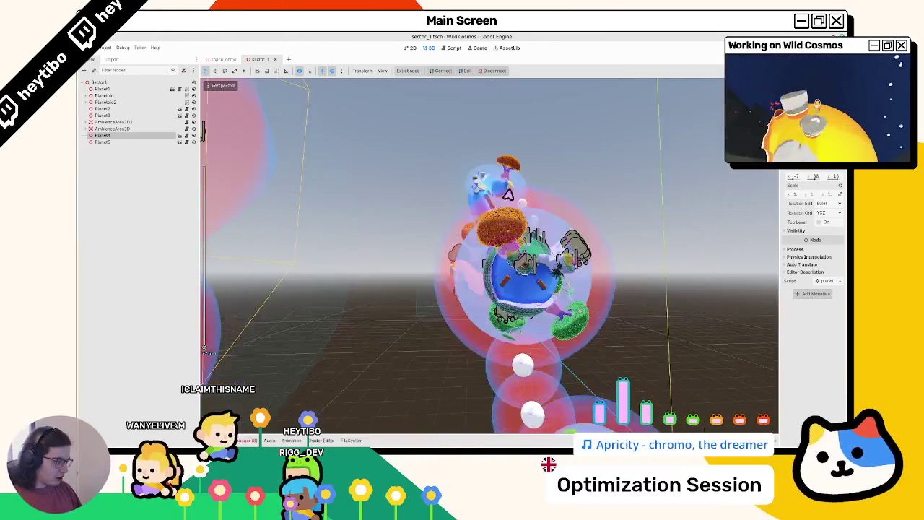
scroll(534, 214, down, 5)
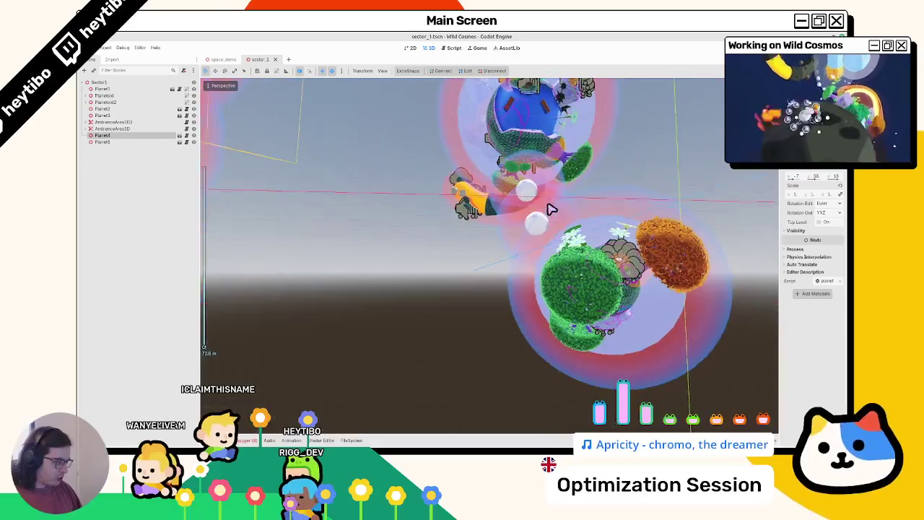
scroll(532, 214, down, 5)
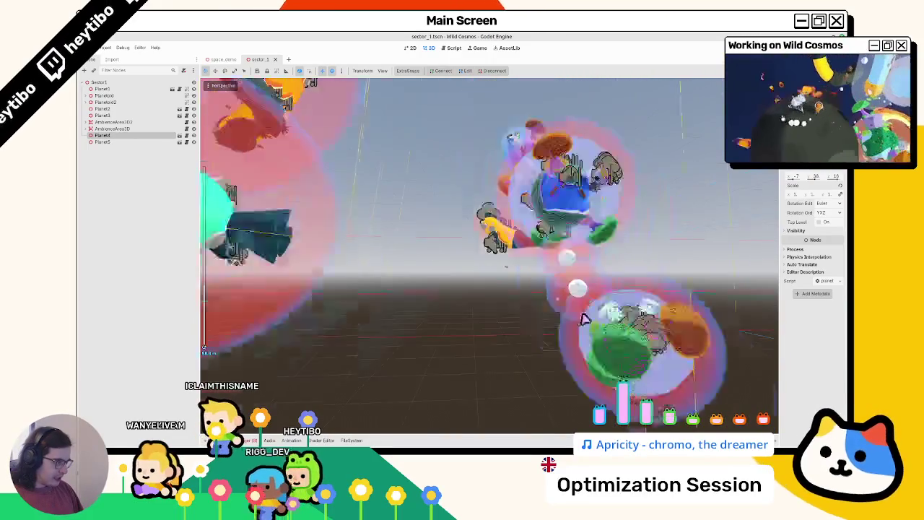
scroll(462, 297, down, 2)
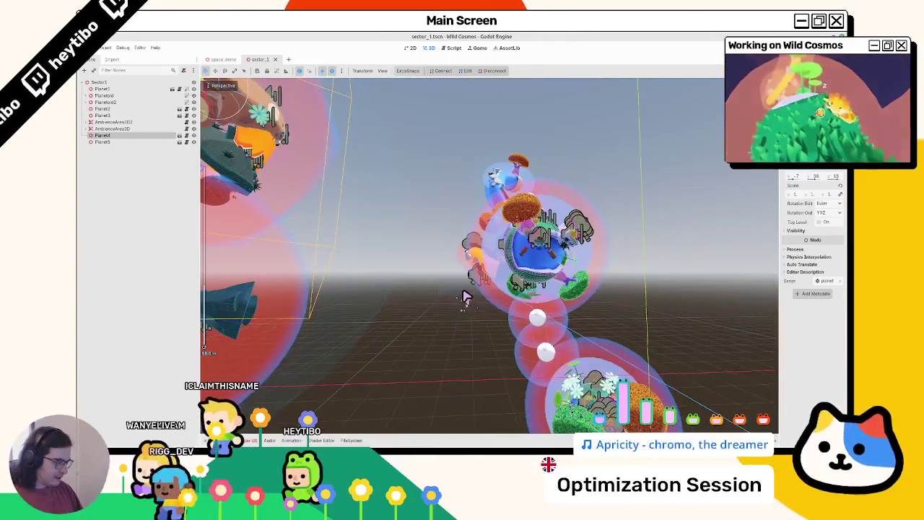
scroll(377, 294, up, 8)
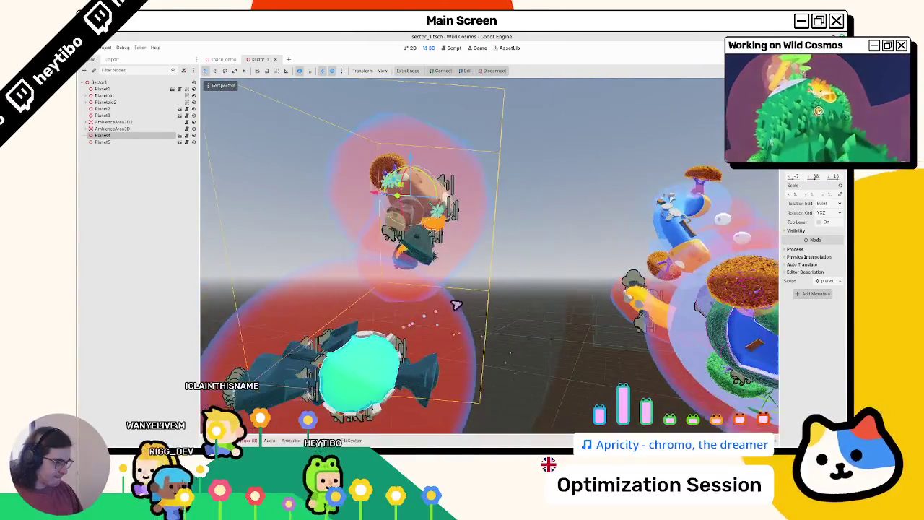
scroll(491, 253, up, 2)
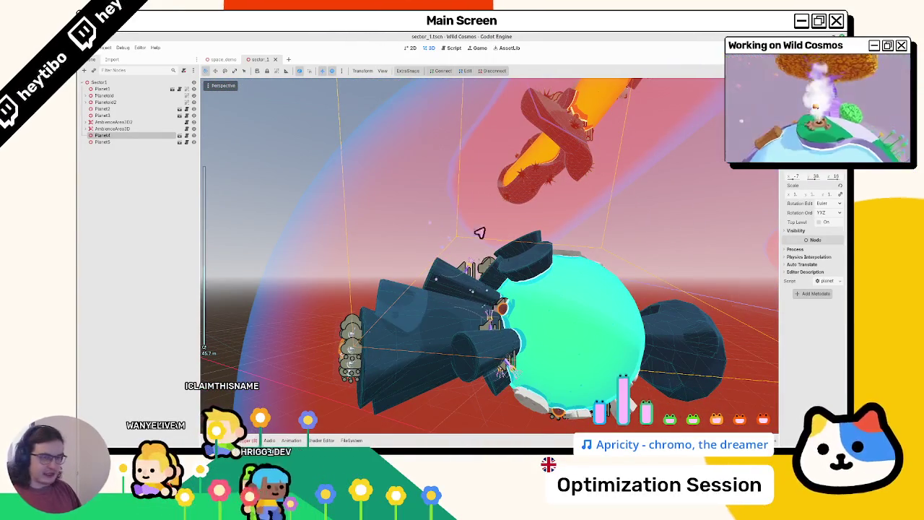
scroll(479, 232, up, 4)
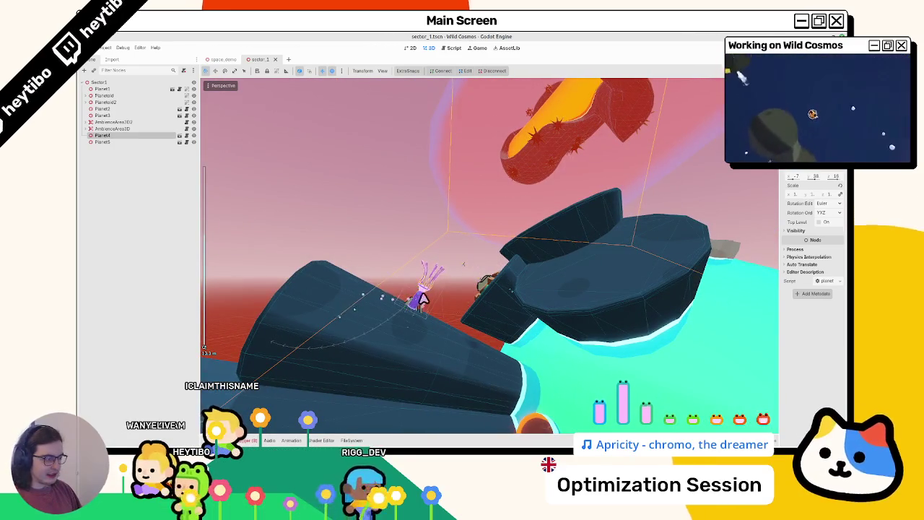
Open Planet5's own scene and briefly preview the sound_tube scenes from SoundTube and SoundTube2.
click(177, 142)
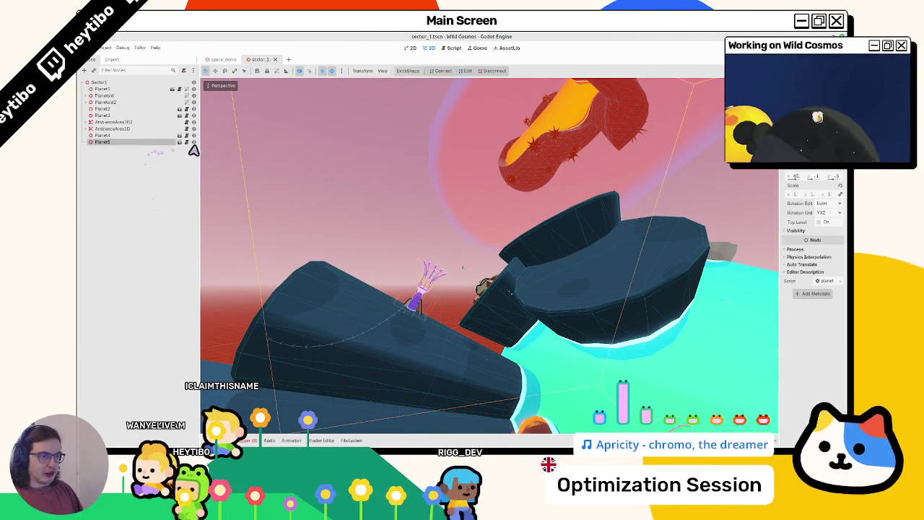
click(180, 142)
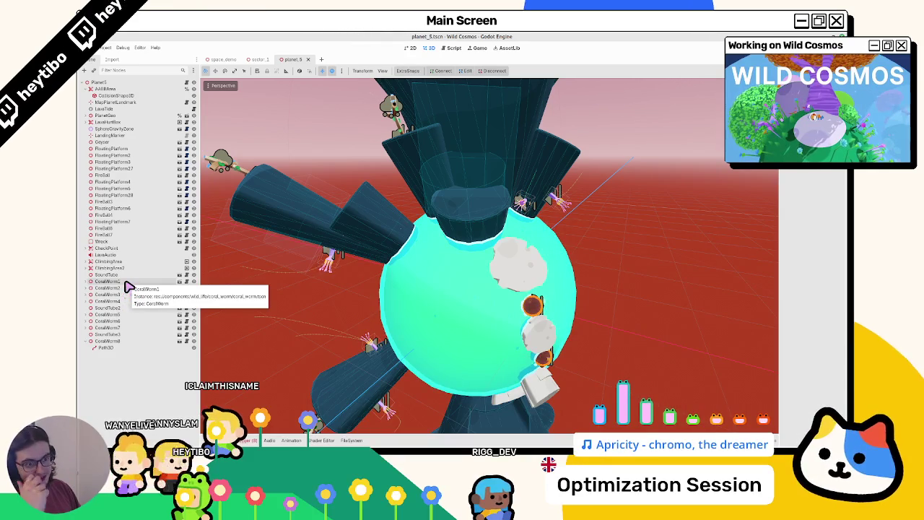
click(180, 275)
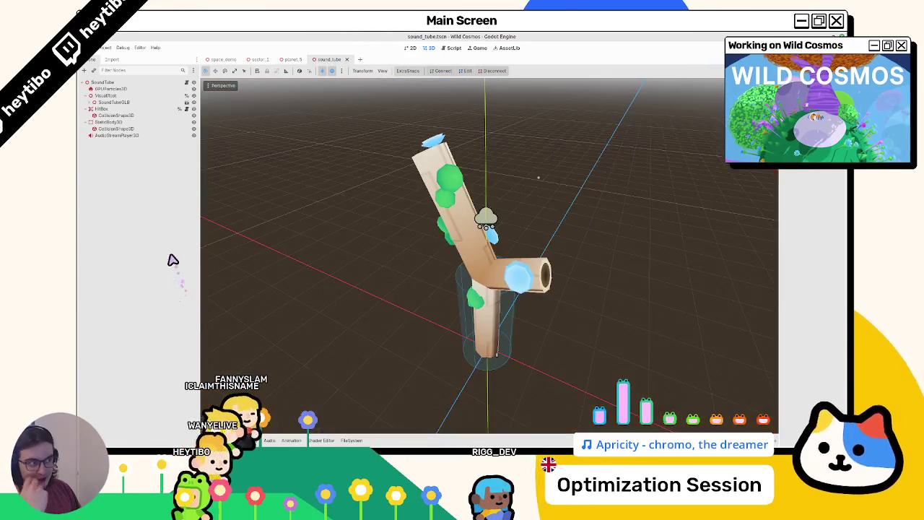
key(ctrl+shift+w)
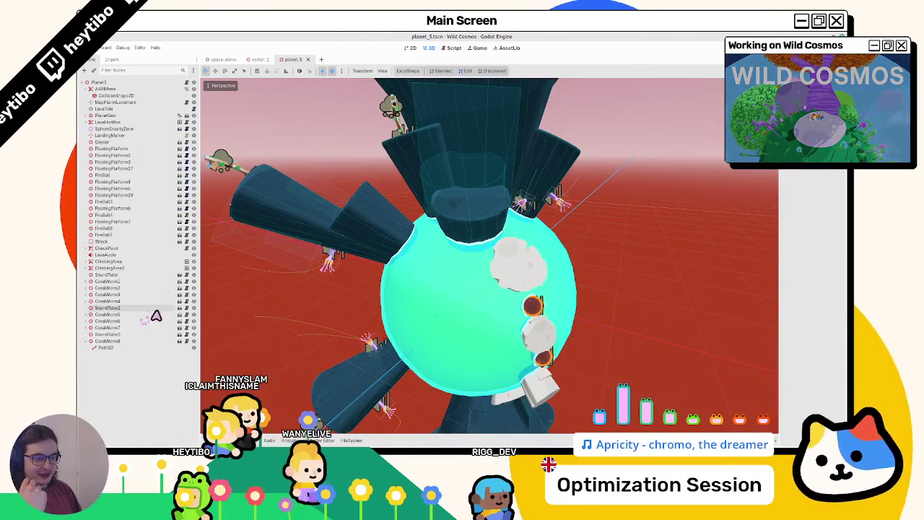
click(180, 309)
key(ctrl+shift+w)
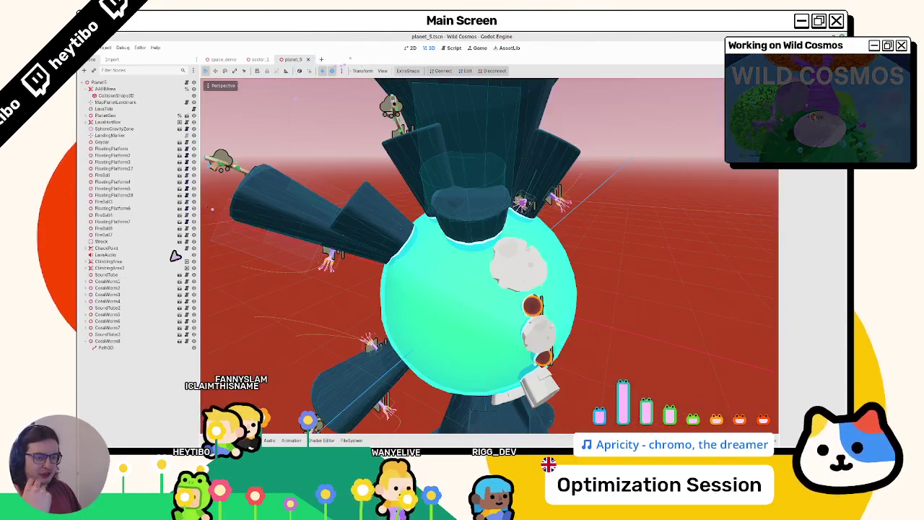
click(142, 311)
Open the CoralWorm scene, add a PlanetNotifier child under its root, and open coral_worm.gd.
click(180, 302)
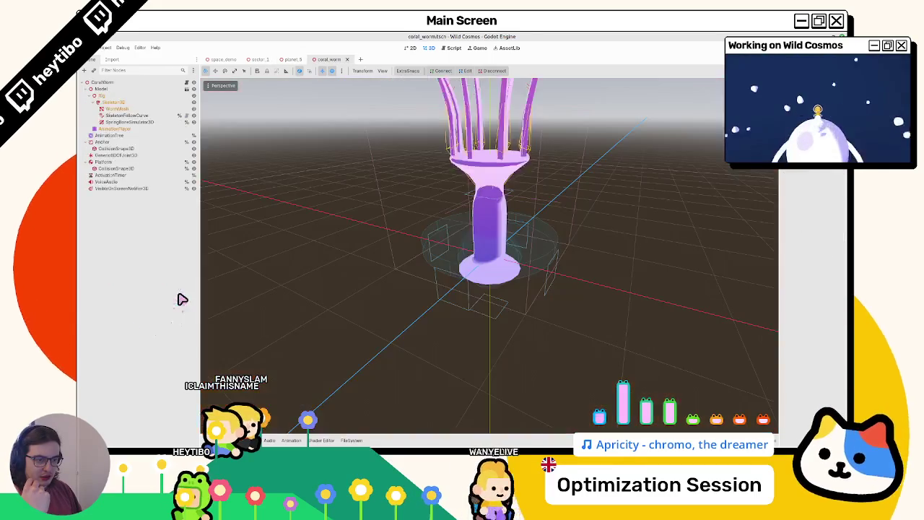
click(159, 83)
key(ctrl+a)
text(planet)
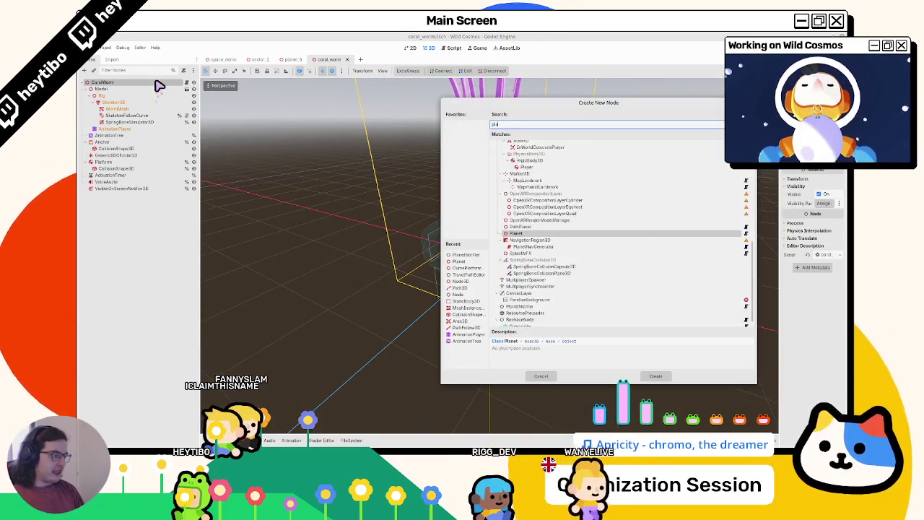
key(Down)
key(Down)
key(Down)
key(Return)
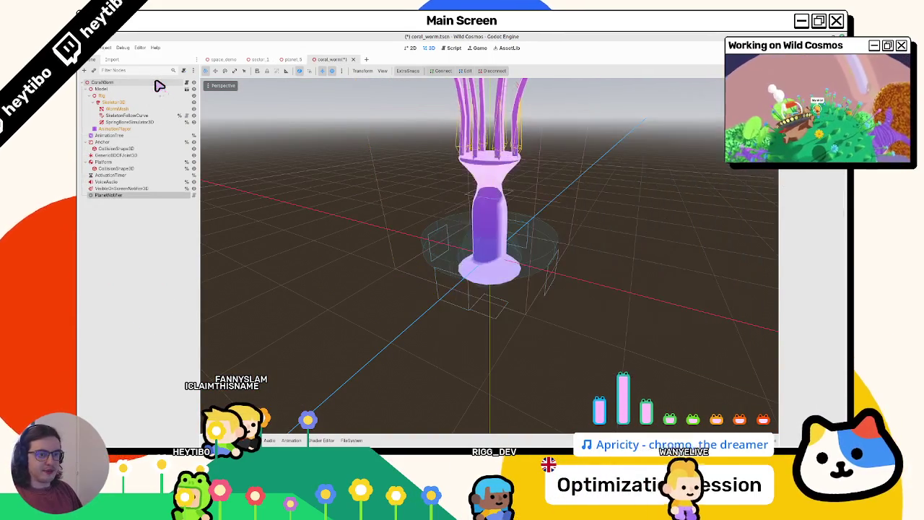
click(186, 82)
Inspect the Model node's children and search coral_worm.gd for $M node paths.
click(87, 89)
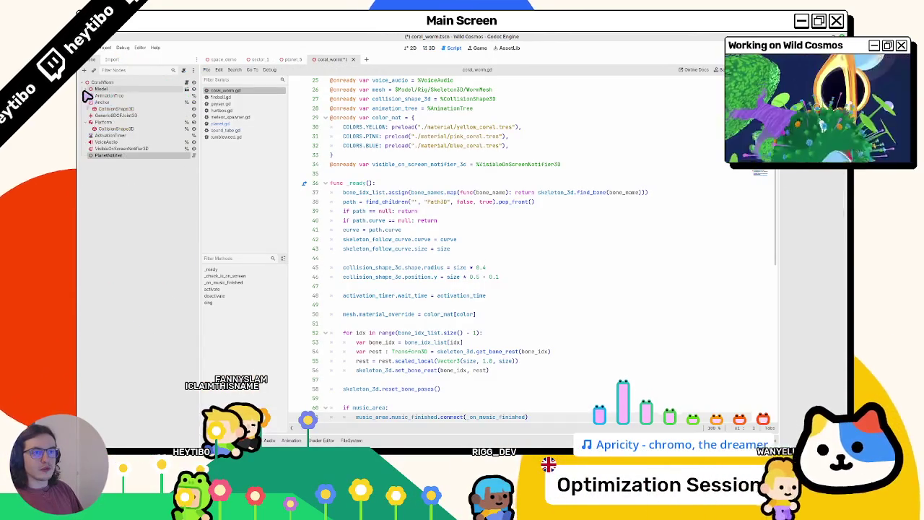
click(101, 89)
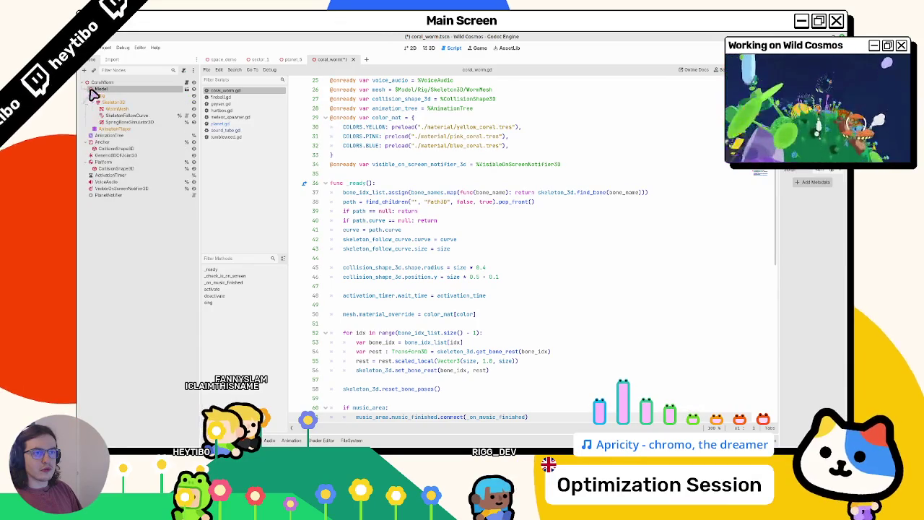
click(88, 89)
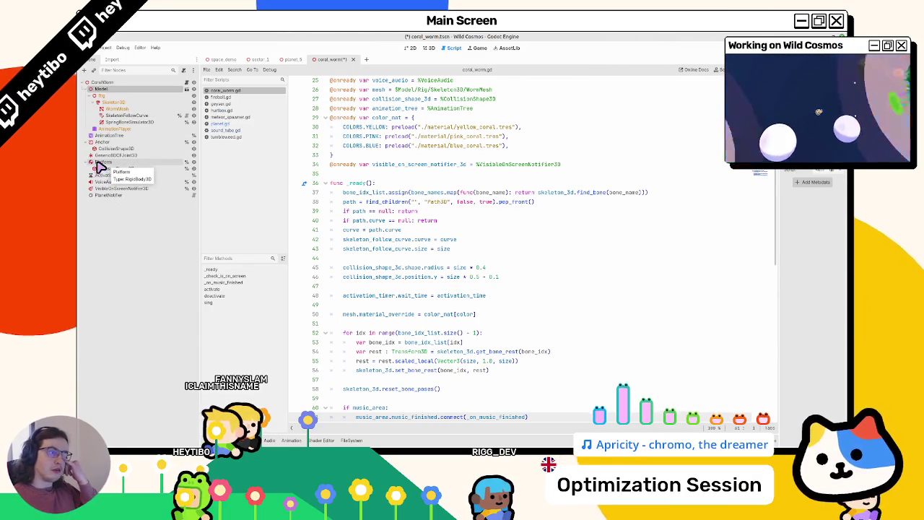
scroll(547, 130, up, 7)
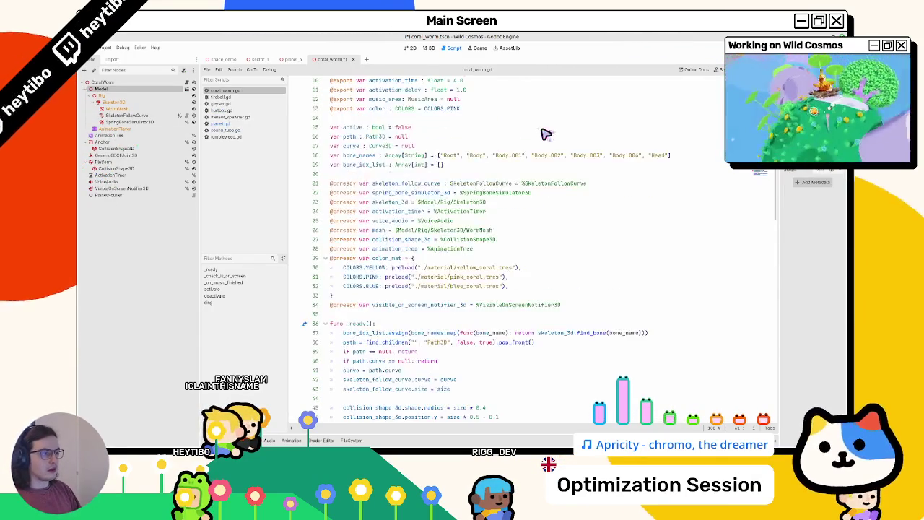
click(527, 149)
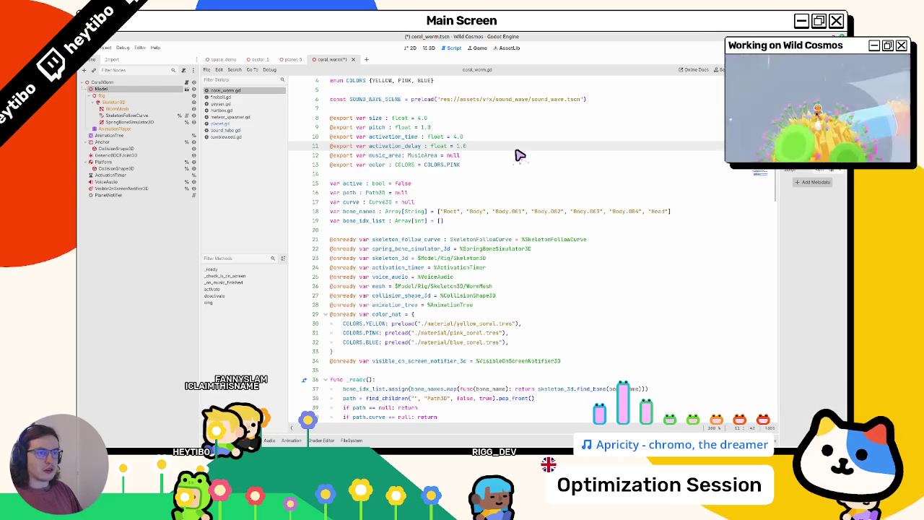
key(ctrl+f)
text($Model)
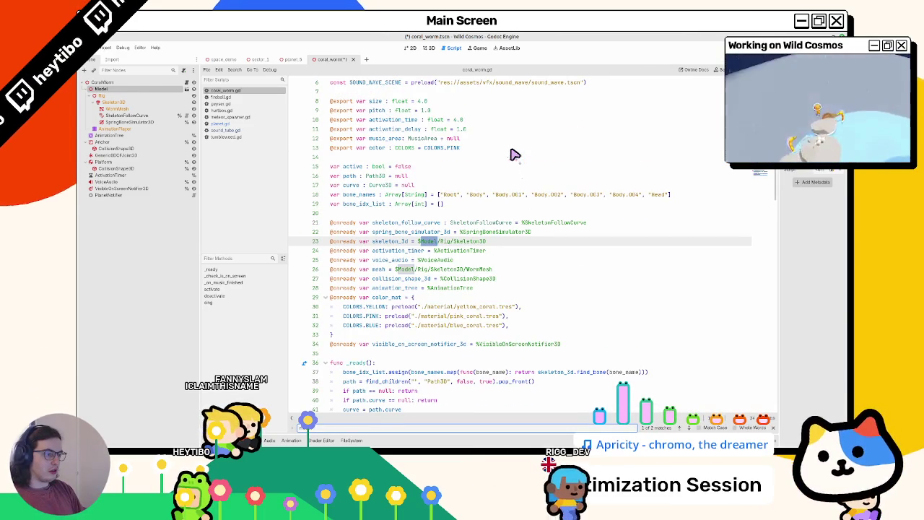
key(Return)
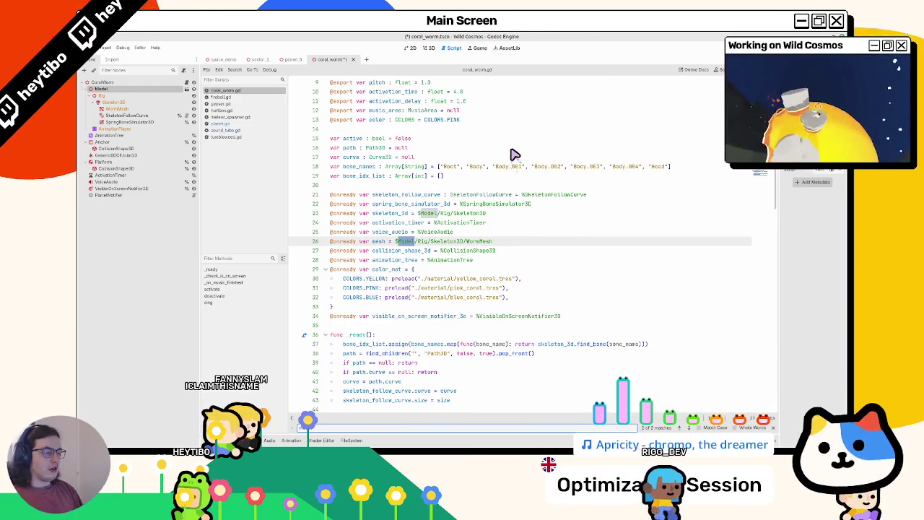
key(Escape)
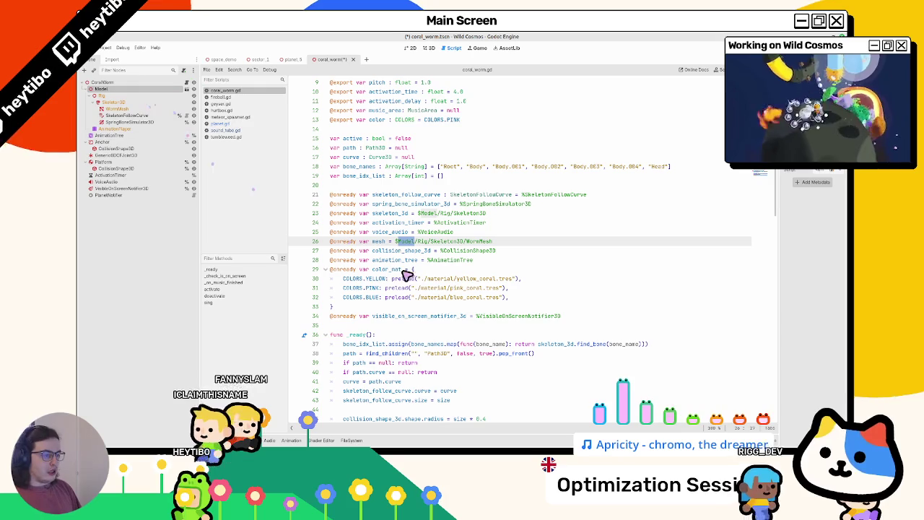
Drag the Model and PlanetNotifier nodes into the script below the onready block.
click(384, 325)
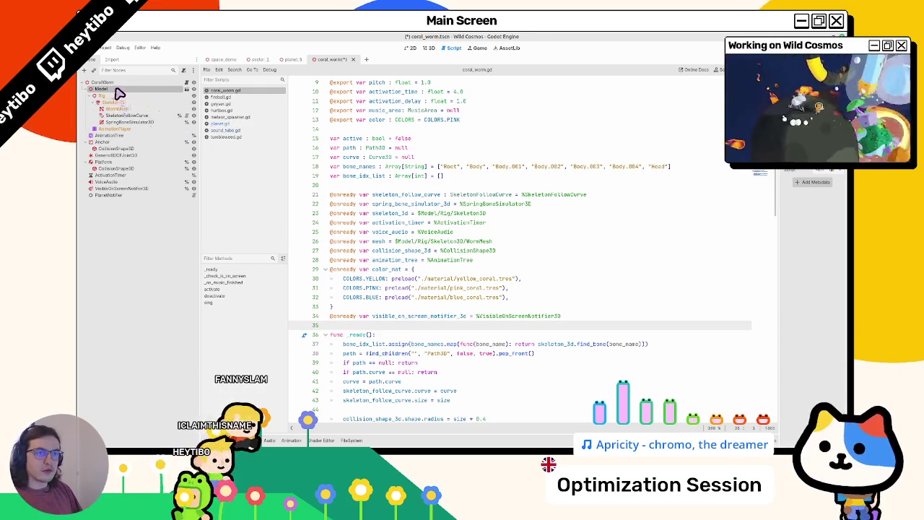
mouse_move(112, 90)
mouse_down()
mouse_move(367, 345)
mouse_move(359, 331)
mouse_up()
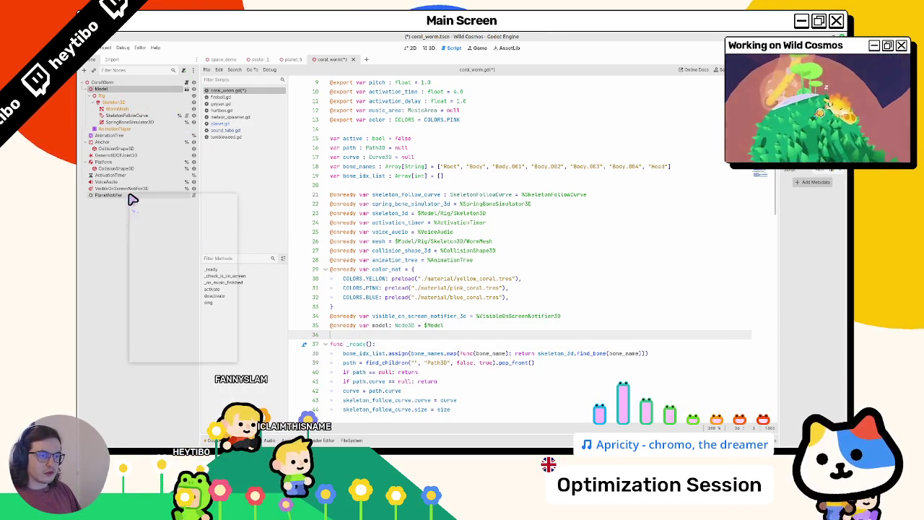
right_click(134, 196)
click(152, 195)
mouse_move(153, 195)
mouse_down()
mouse_move(347, 342)
mouse_move(351, 332)
mouse_up()
Fold _ready, _check_is_on_screen, activate, deactivate and sing, briefly reviewing deactivate's tween code.
scroll(356, 337, down, 2)
scroll(356, 338, down, 3)
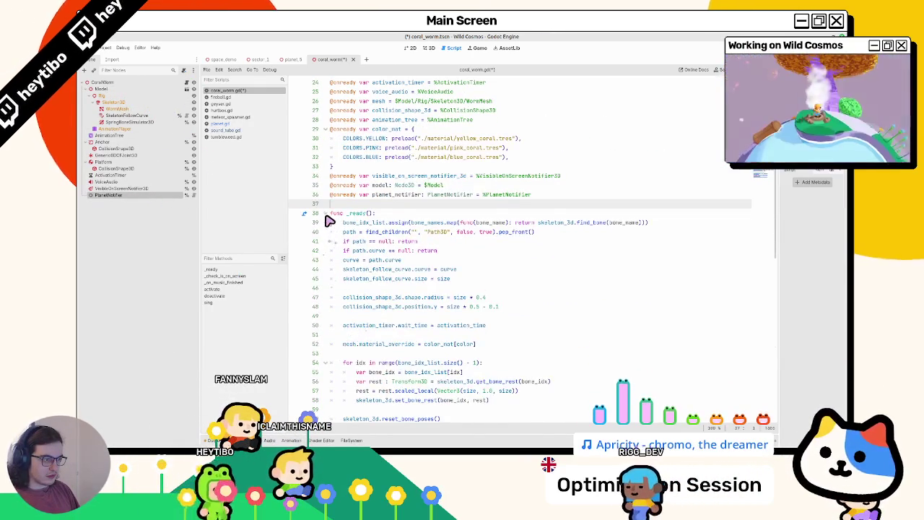
click(325, 214)
click(325, 232)
click(325, 287)
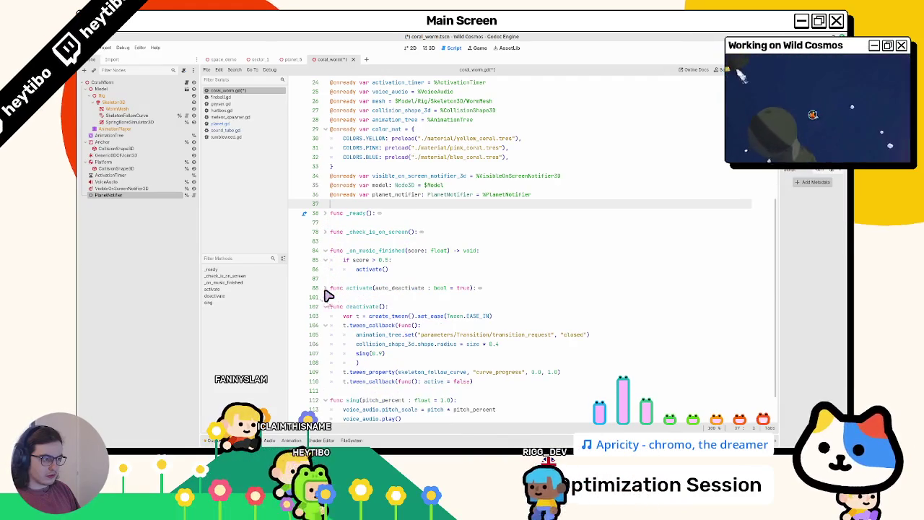
click(324, 304)
click(325, 323)
click(323, 306)
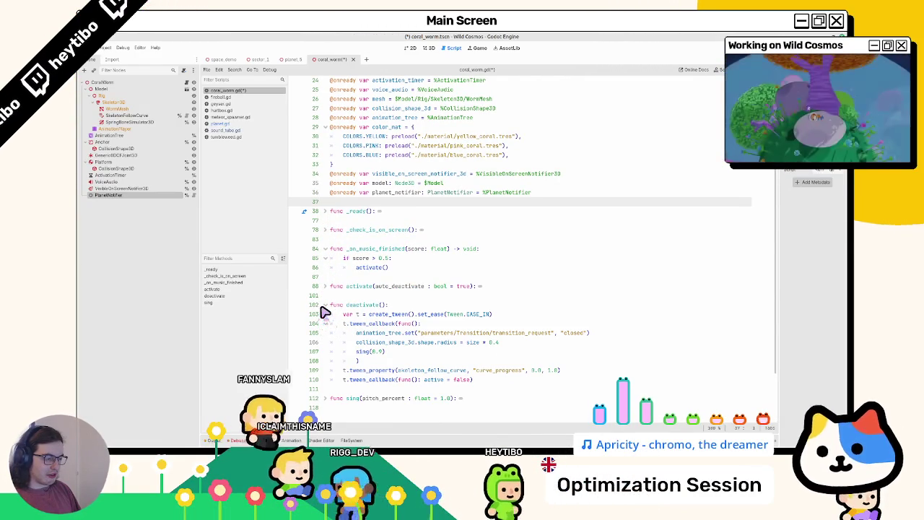
triple_click(357, 307)
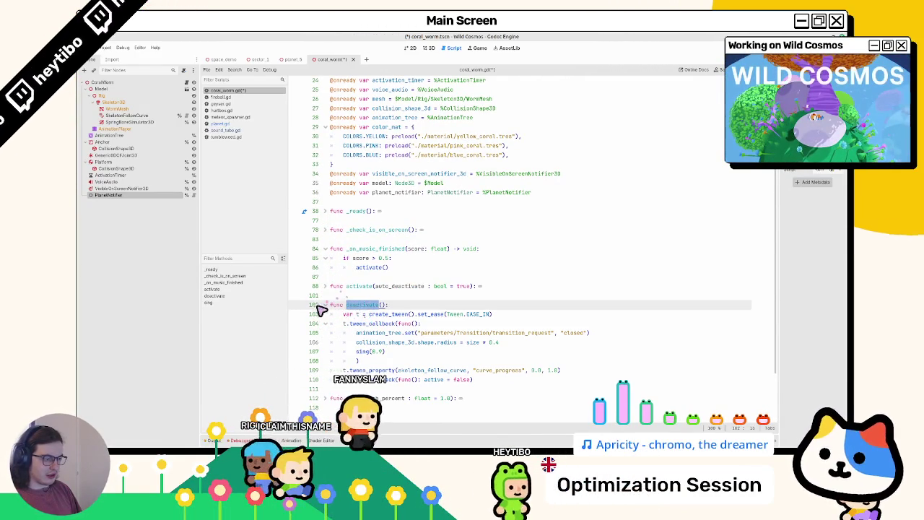
click(325, 306)
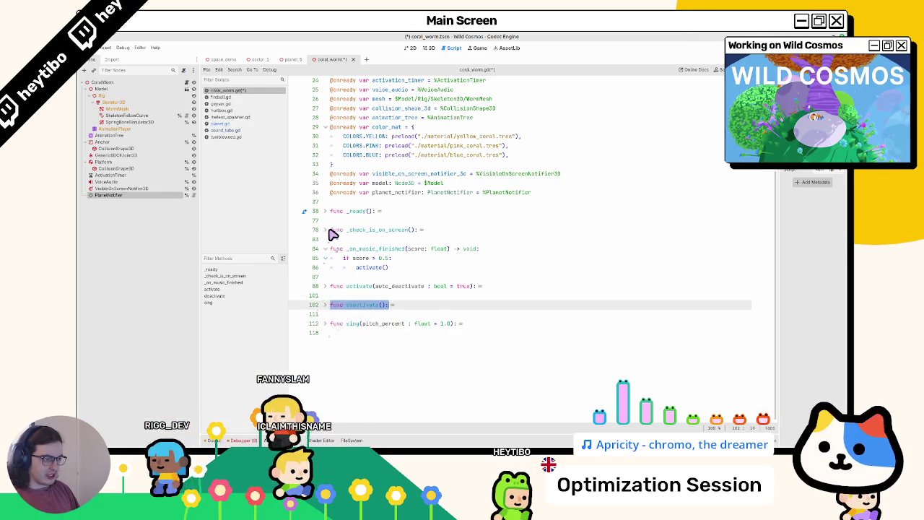
click(325, 229)
double_click(369, 249)
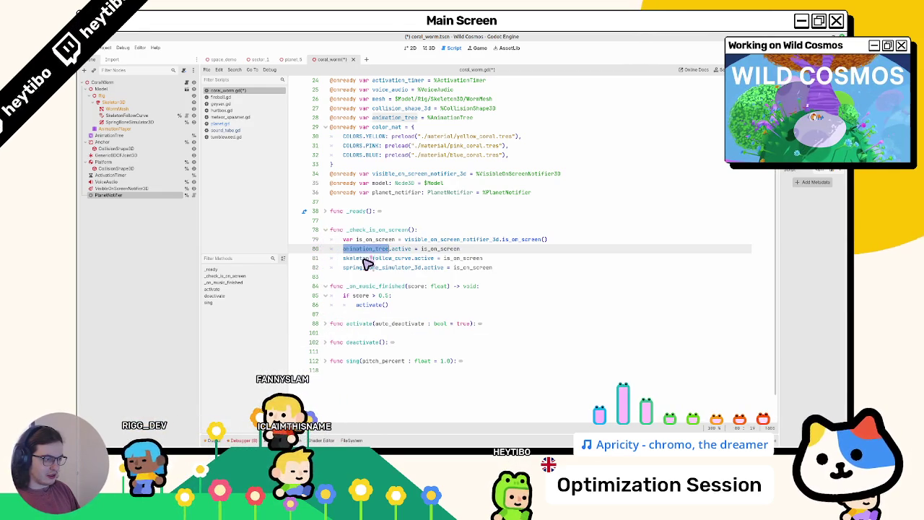
double_click(368, 257)
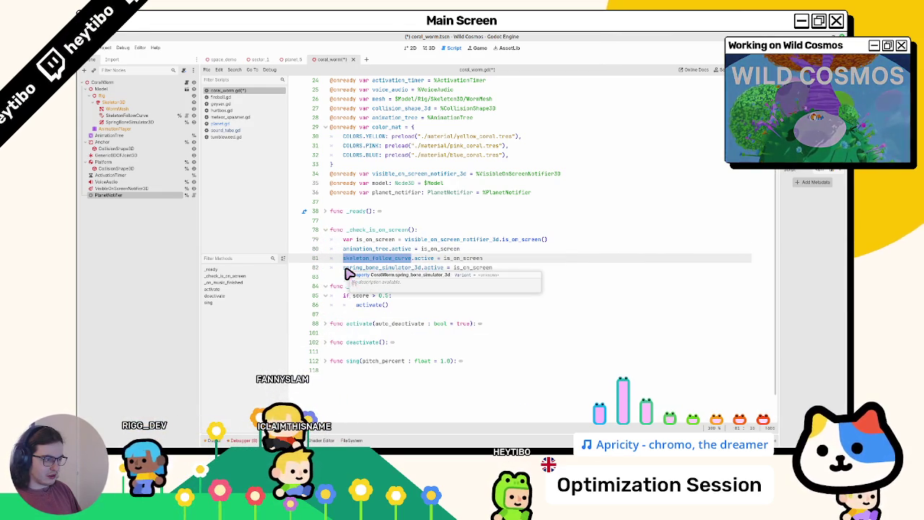
click(368, 241)
click(371, 231)
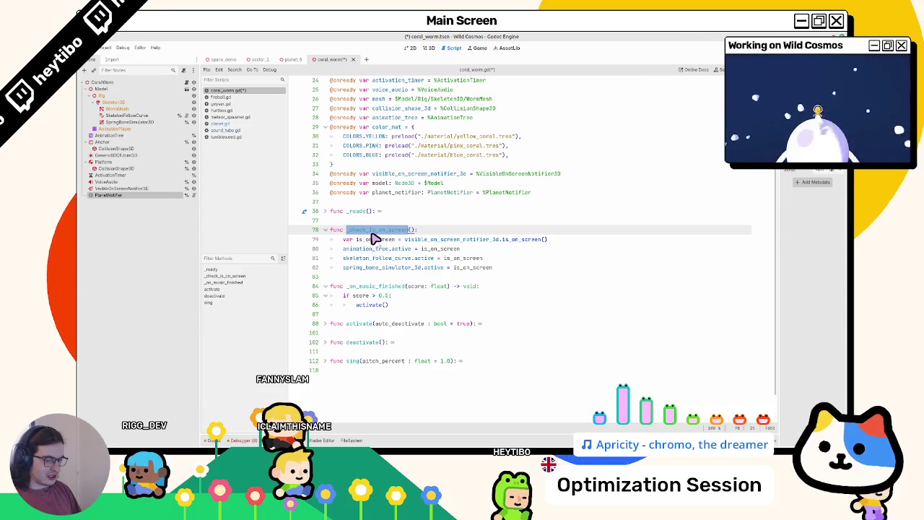
double_click(368, 249)
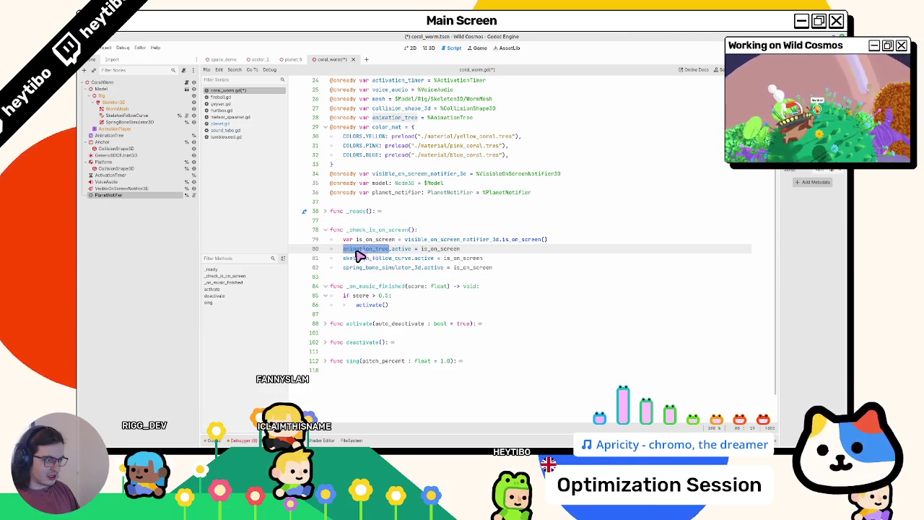
double_click(360, 258)
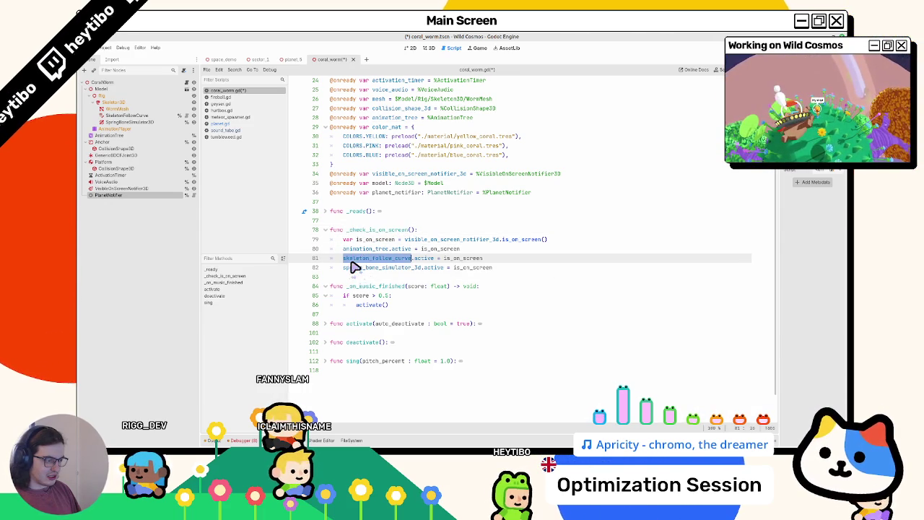
click(354, 267)
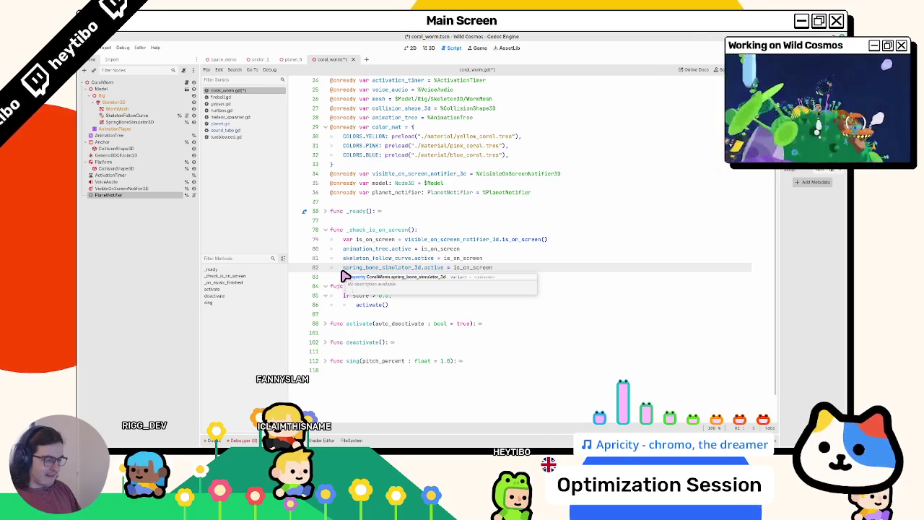
double_click(377, 231)
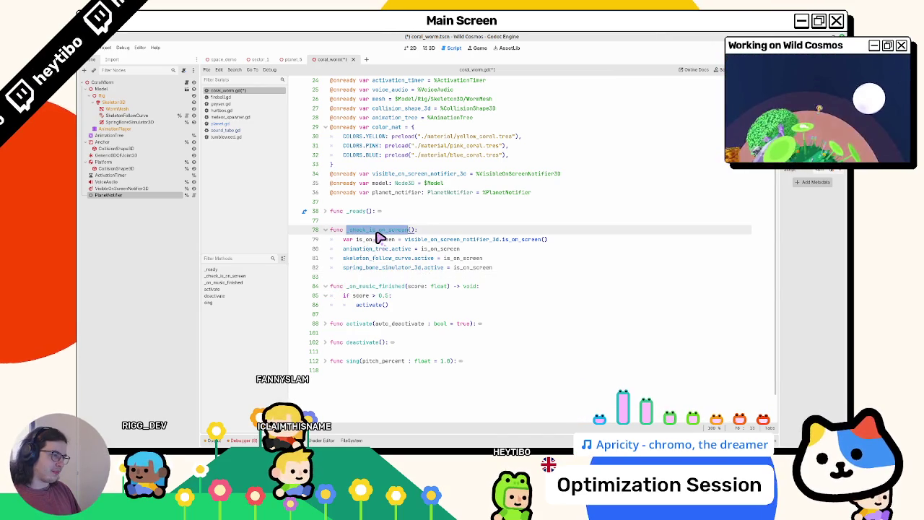
key(ctrl+f)
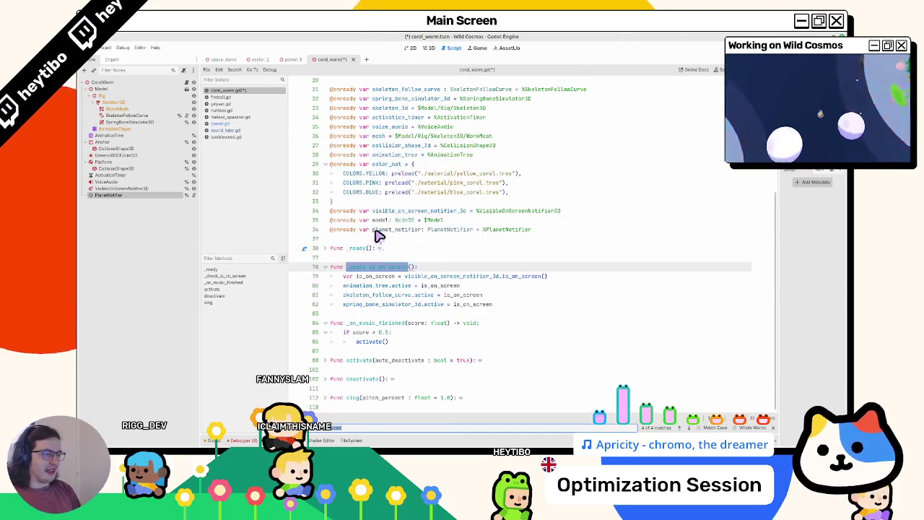
key(shift+Return)
key(shift+Return)
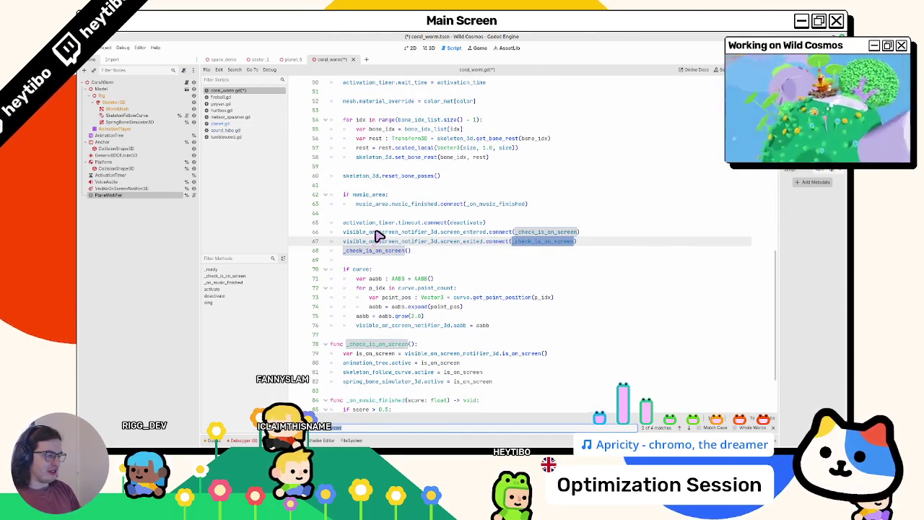
key(Return)
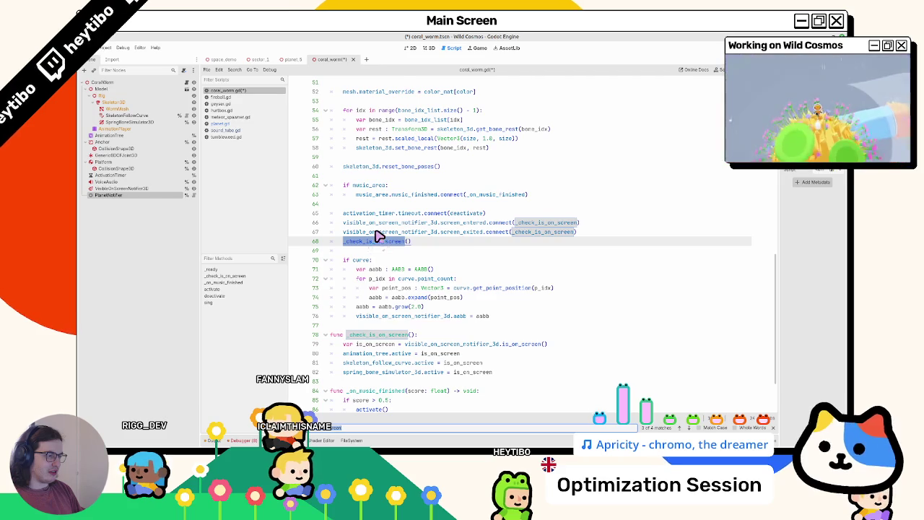
key(Return)
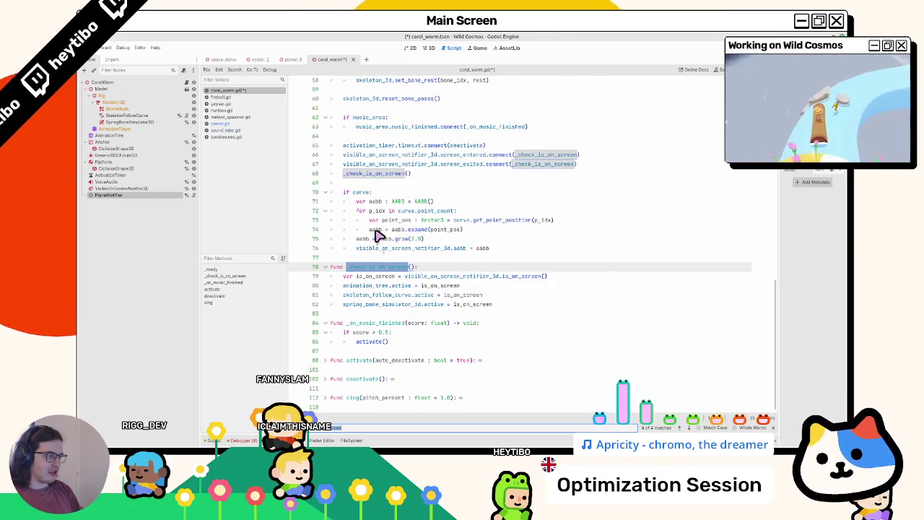
key(Escape)
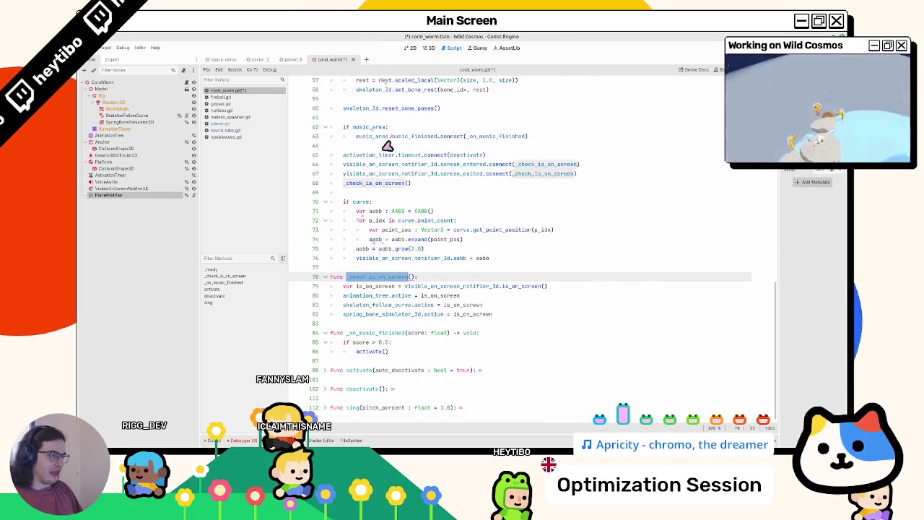
mouse_move(333, 164)
mouse_down()
mouse_move(386, 171)
mouse_move(390, 184)
mouse_up()
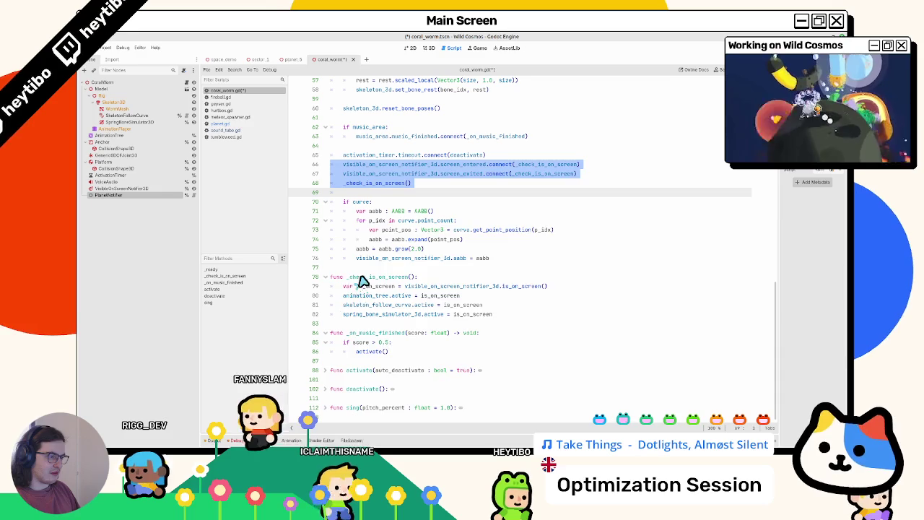
Cut the notifier connection lines, delete _check_is_on_screen and the if curve block, then save.
key(ctrl+x)
mouse_move(331, 249)
mouse_down()
mouse_move(380, 253)
mouse_move(367, 287)
mouse_up()
key(Delete)
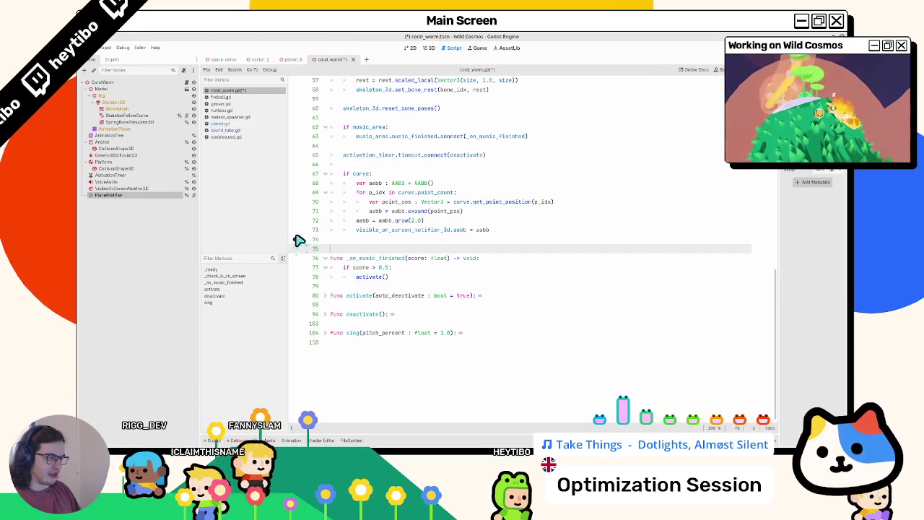
double_click(384, 231)
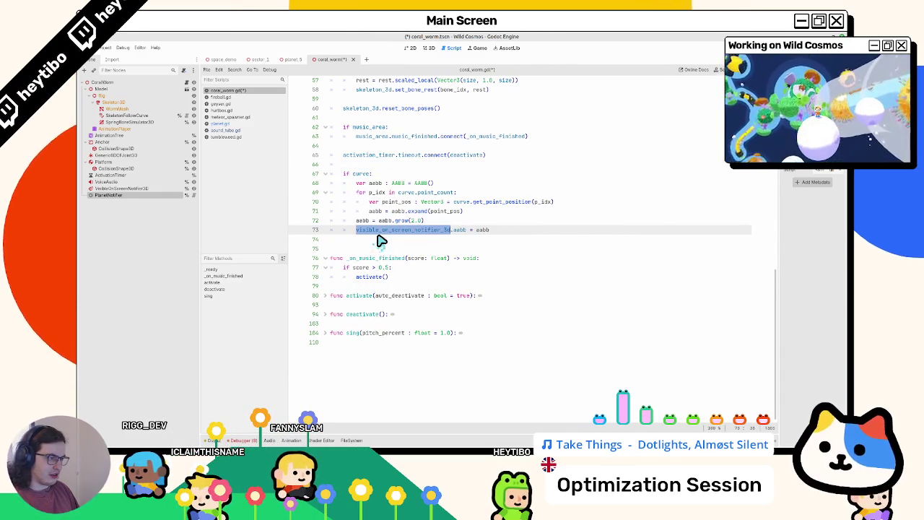
drag(383, 238, 398, 179)
key(Delete)
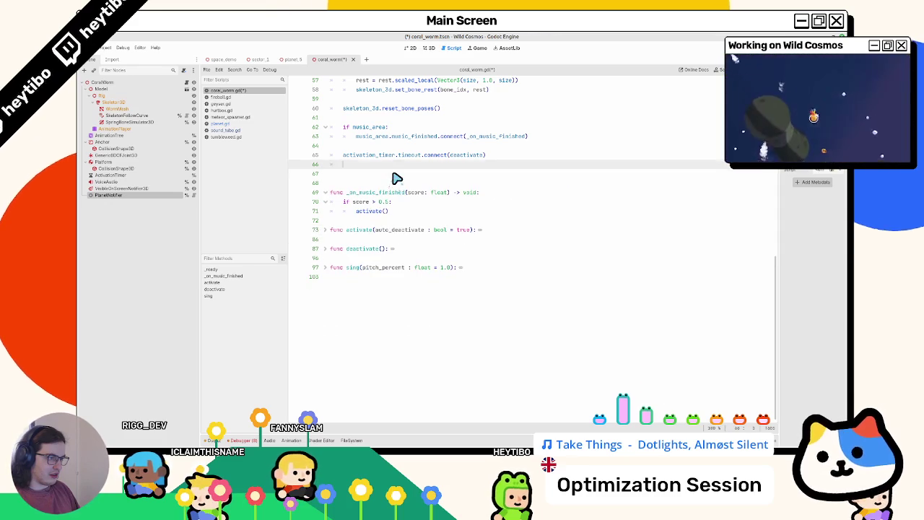
key(ctrl+z)
key(ctrl+z)
key(ctrl+z)
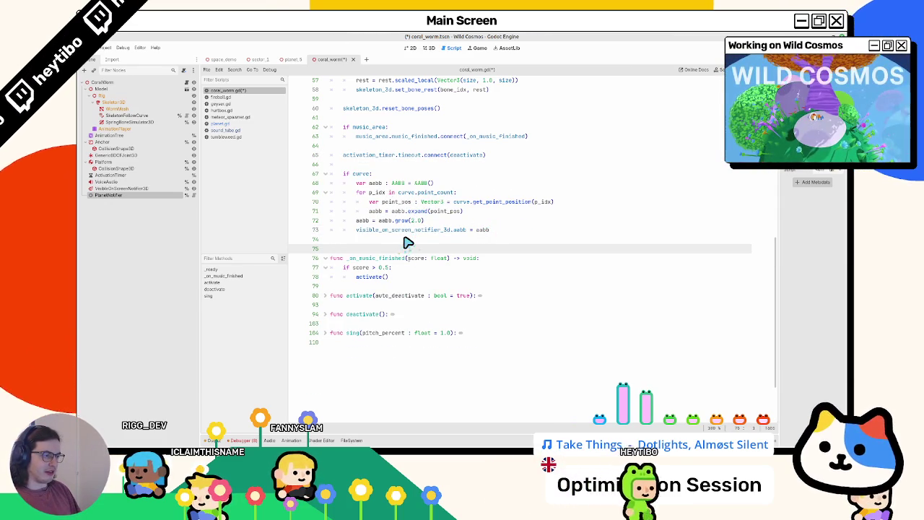
key(ctrl+y)
key(ctrl+s)
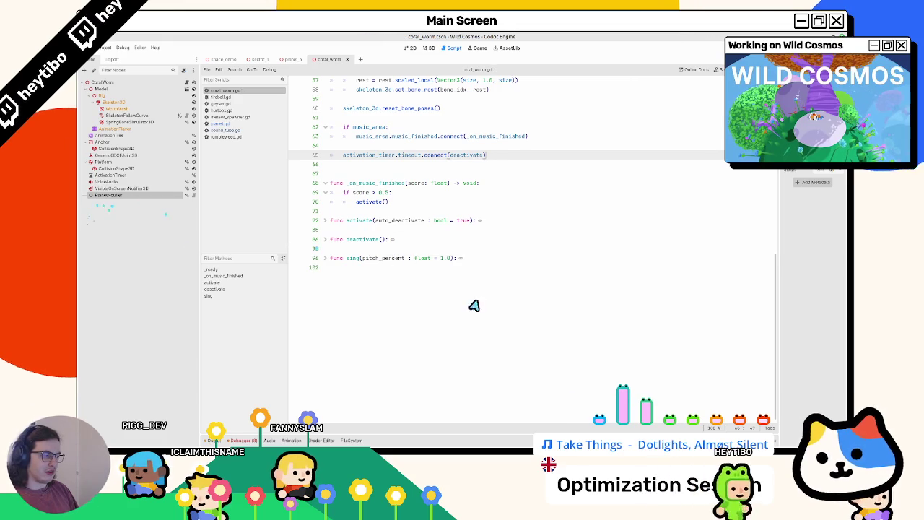
scroll(499, 318, up, 10)
key(ctrl+f)
text(visible_on_screen_notifier_3d = %VisibleOnScreenNotifier3D)
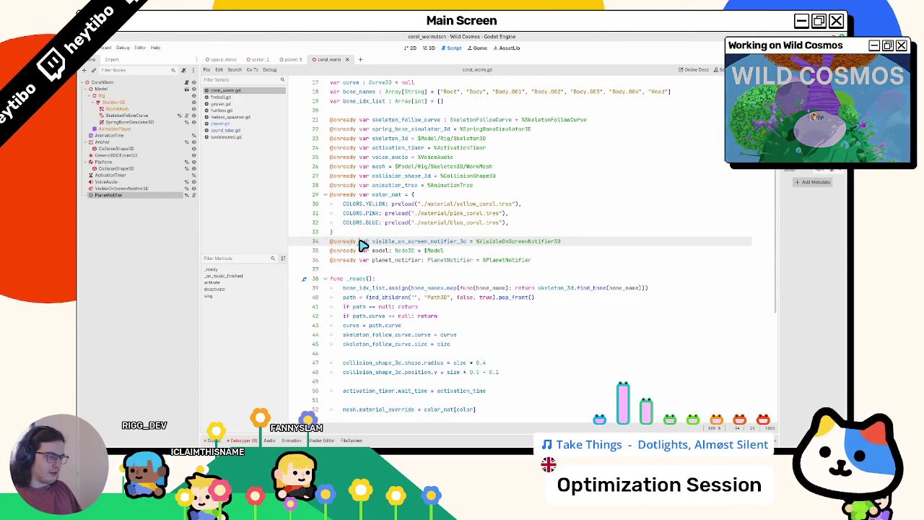
triple_click(363, 245)
key(BackSpace)
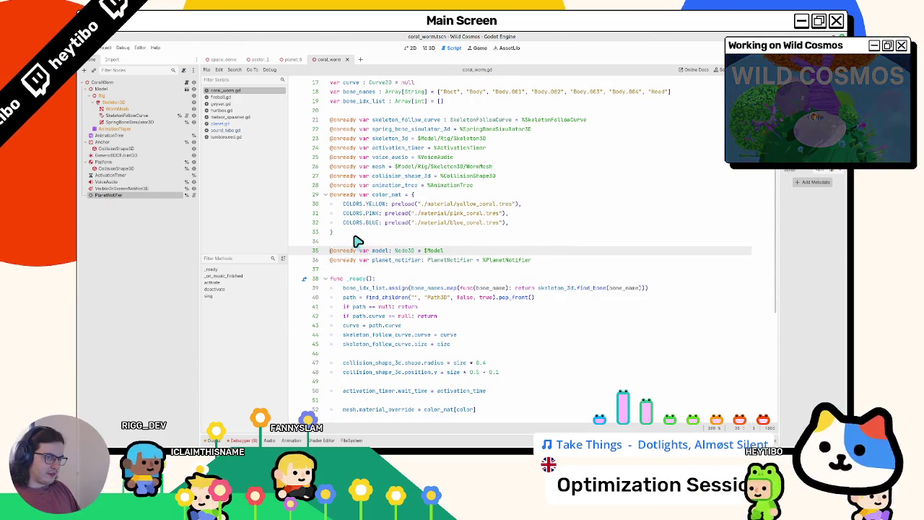
Browse the CoralWorm hierarchy, trying node moves and undoing the PlanetNotifier move.
click(93, 89)
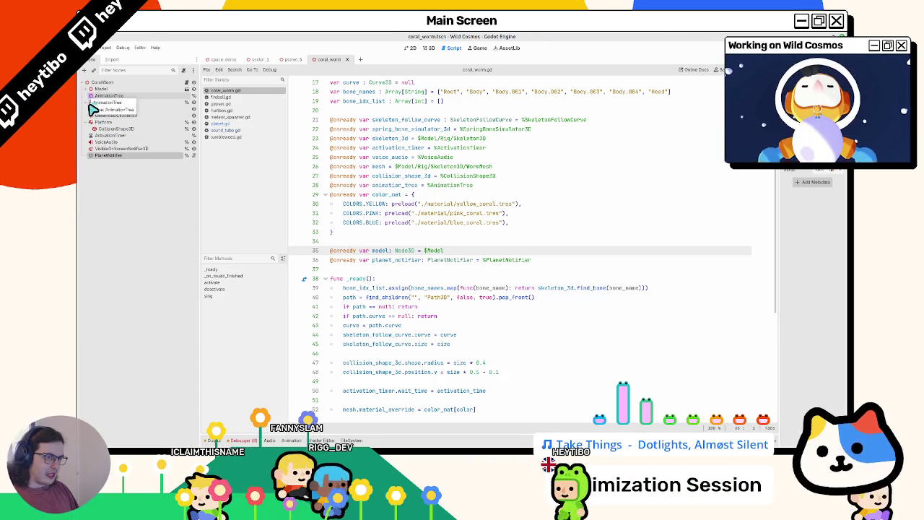
mouse_move(93, 108)
mouse_down()
mouse_move(85, 148)
mouse_move(87, 121)
mouse_up()
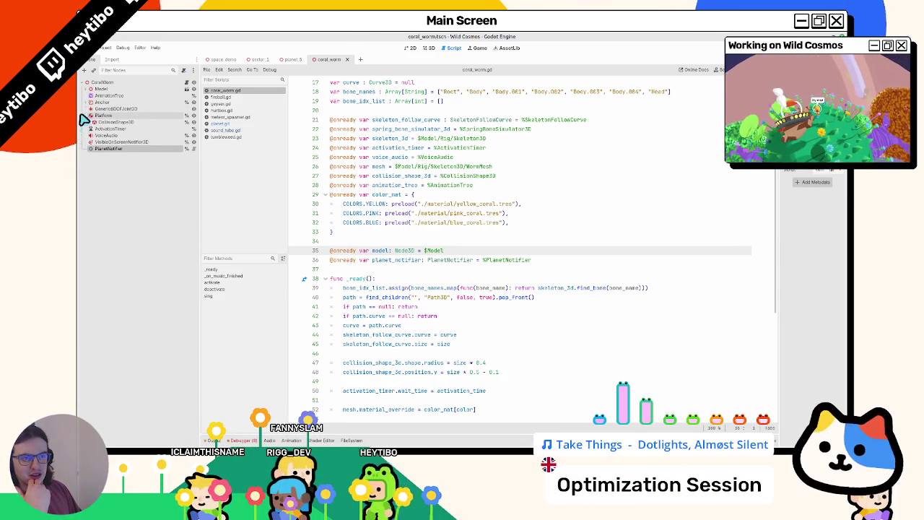
click(86, 116)
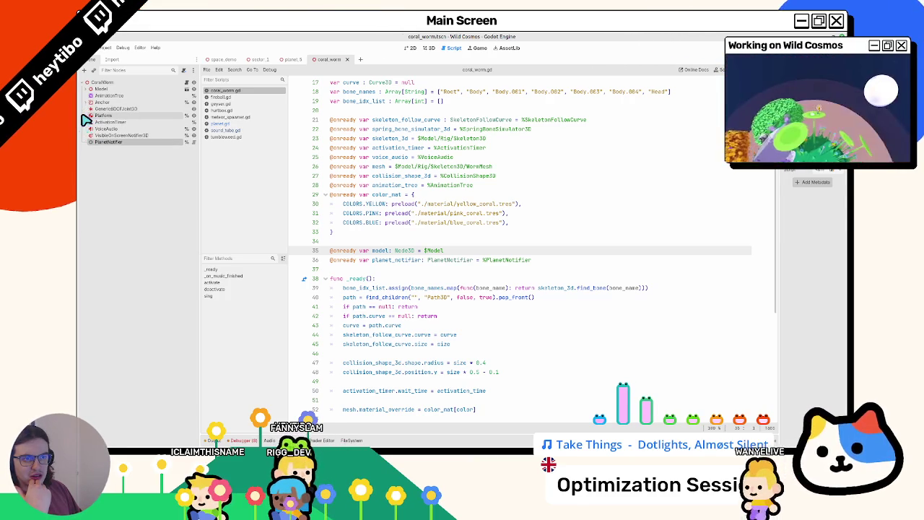
click(84, 91)
click(83, 91)
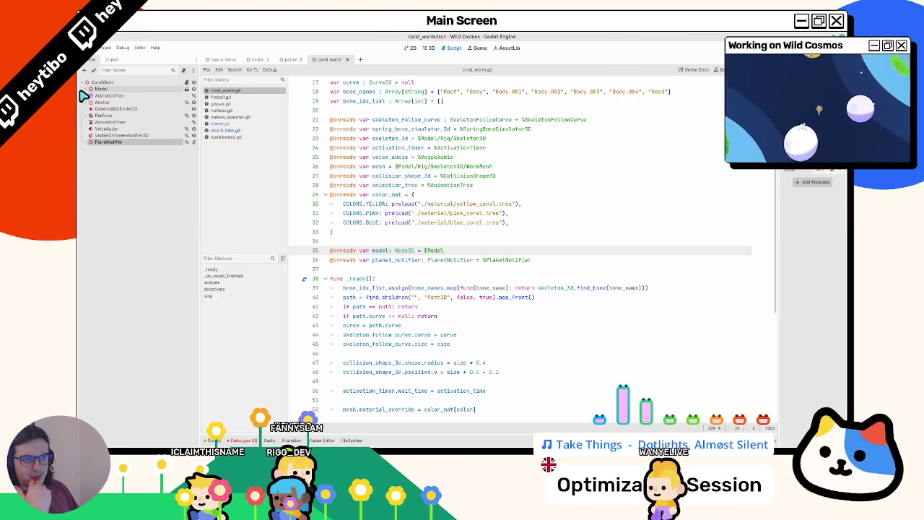
drag(117, 90, 116, 86)
key(ctrl+z)
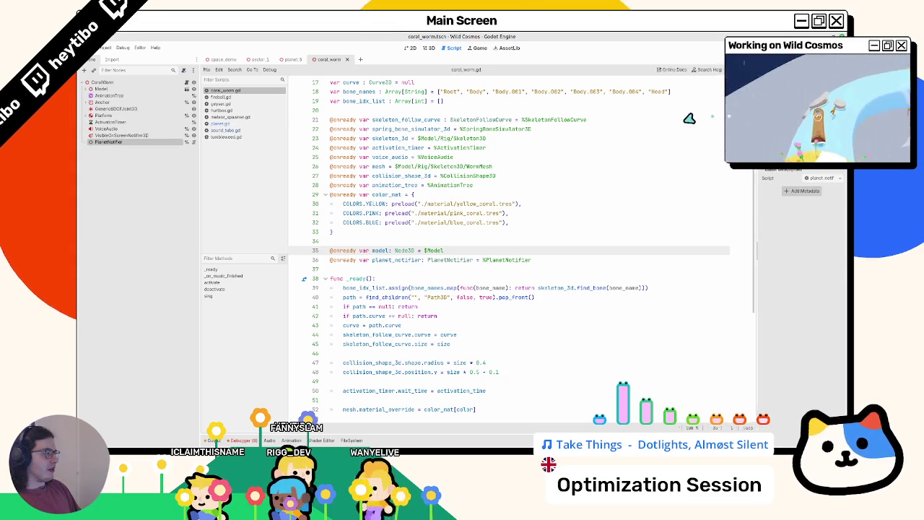
Widen the Inspector, look through Model's Skeleton3D, and select the AnimationTree node.
drag(779, 124, 679, 125)
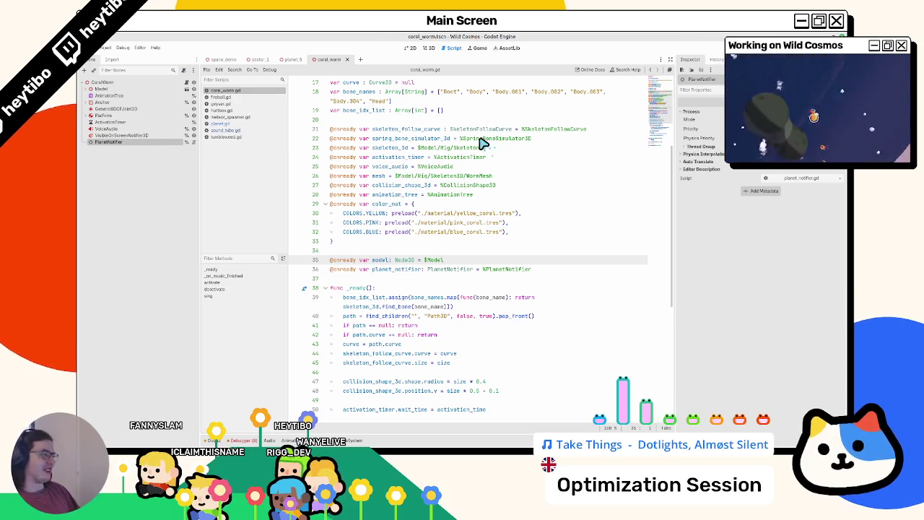
mouse_move(482, 143)
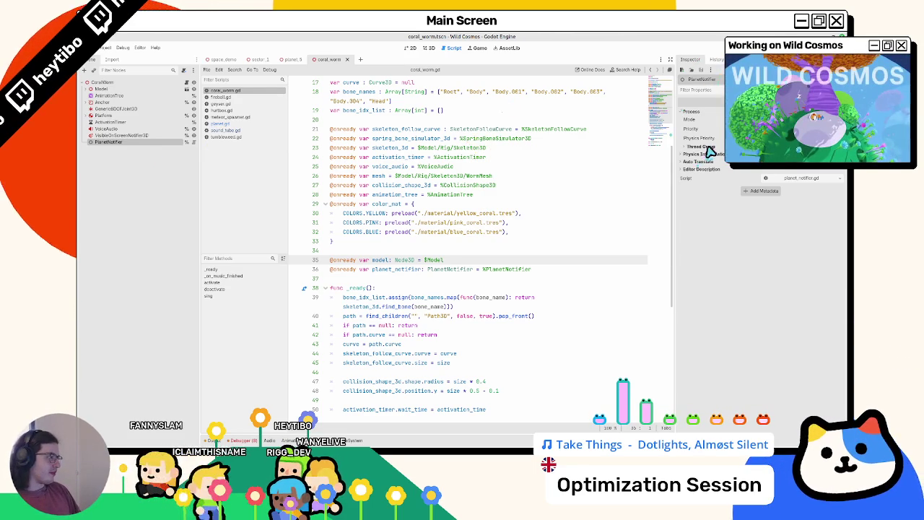
click(135, 88)
click(85, 90)
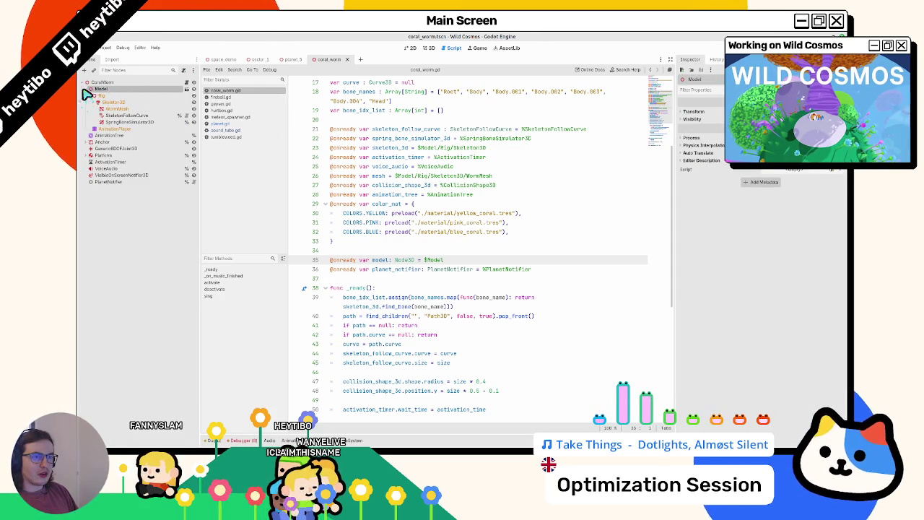
click(86, 101)
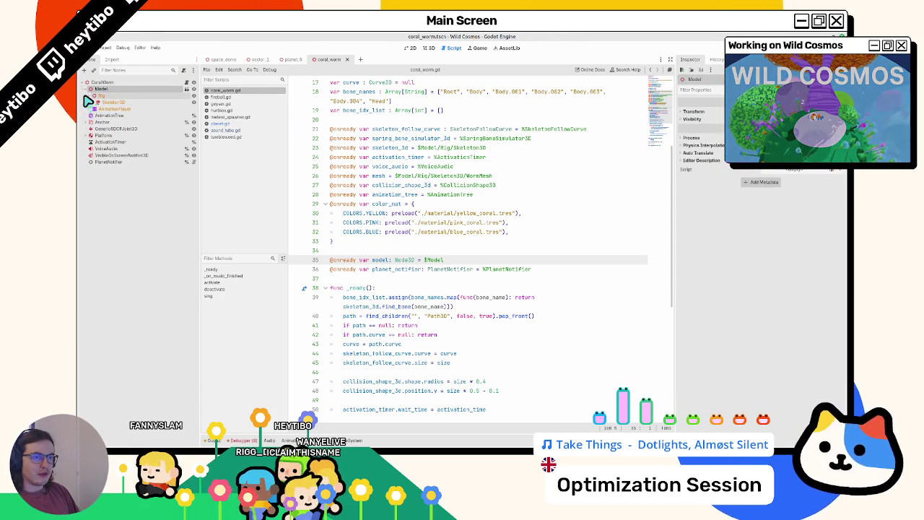
click(88, 102)
click(86, 90)
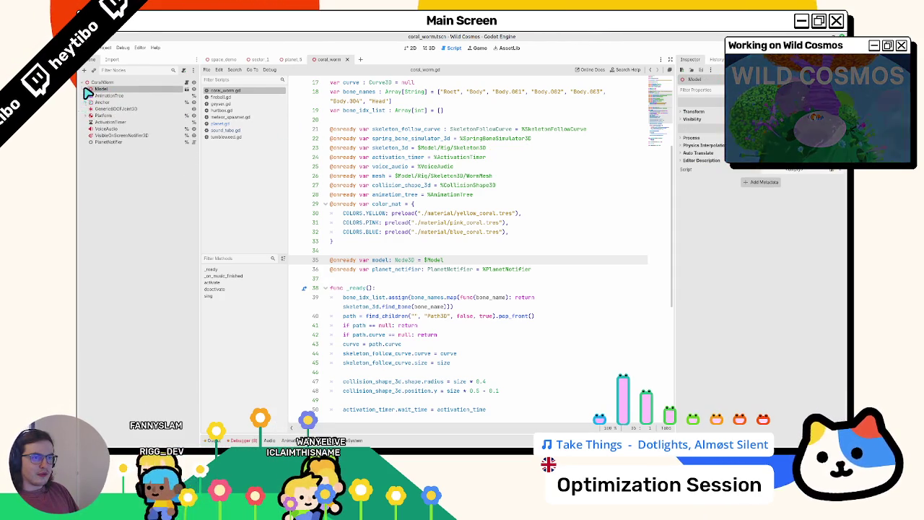
click(87, 97)
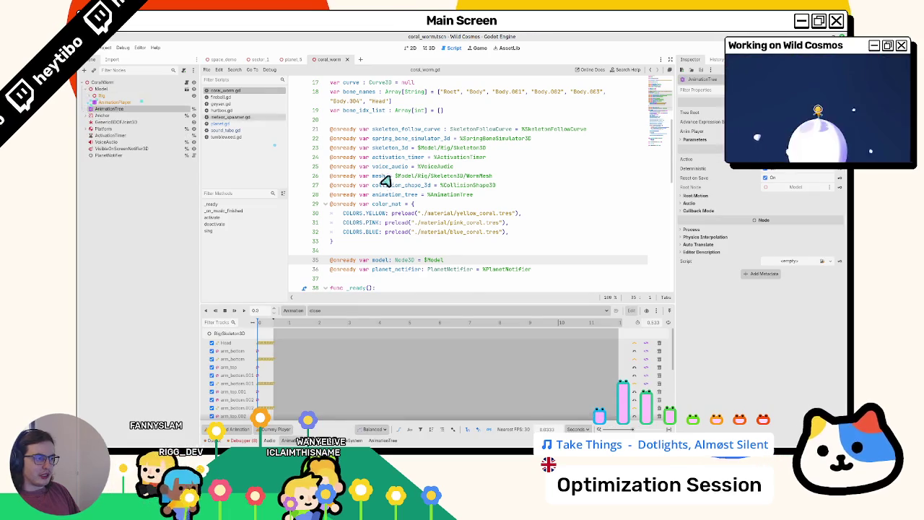
Restore the notifier connection lines briefly, then remove them again.
scroll(394, 184, down, 9)
key(ctrl+z)
scroll(404, 191, down, 6)
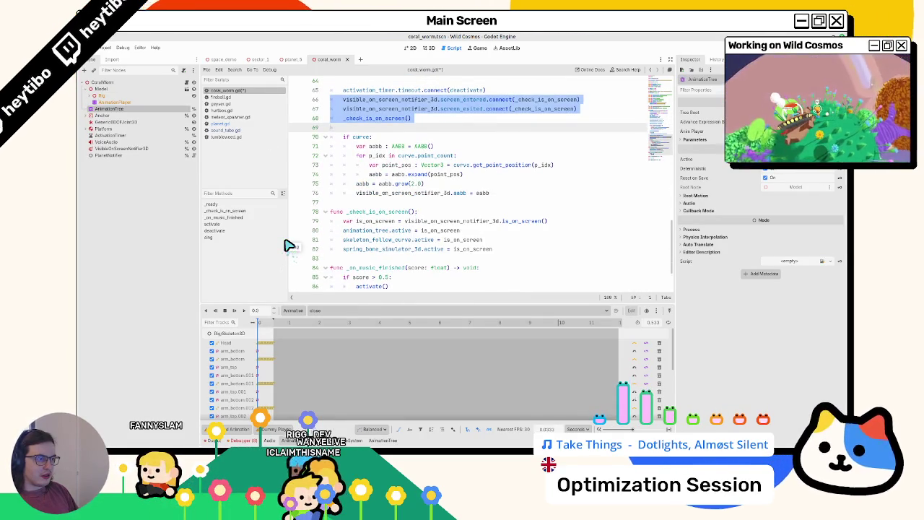
key(ctrl+z)
key(ctrl+z)
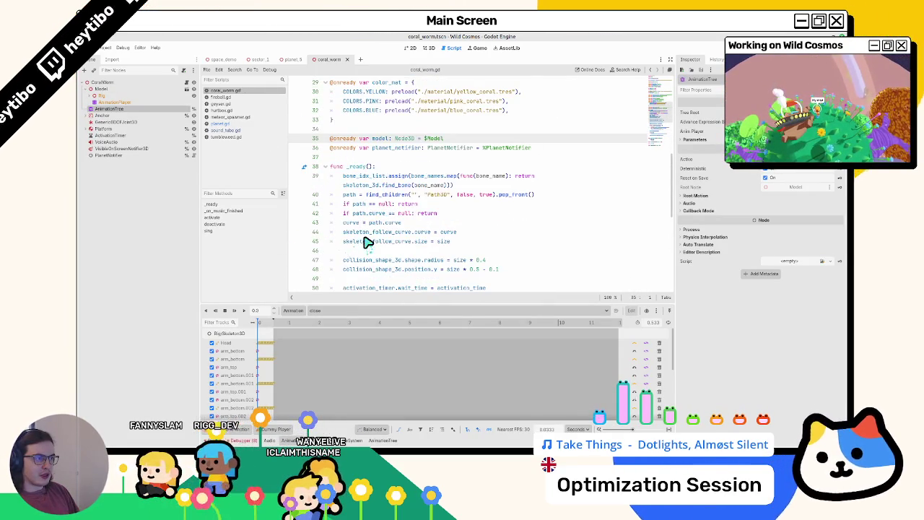
Add a blank line above _ready and begin writing func _set_a.
click(371, 158)
key(Return)
key(Return)
key(Up)
text(fu)
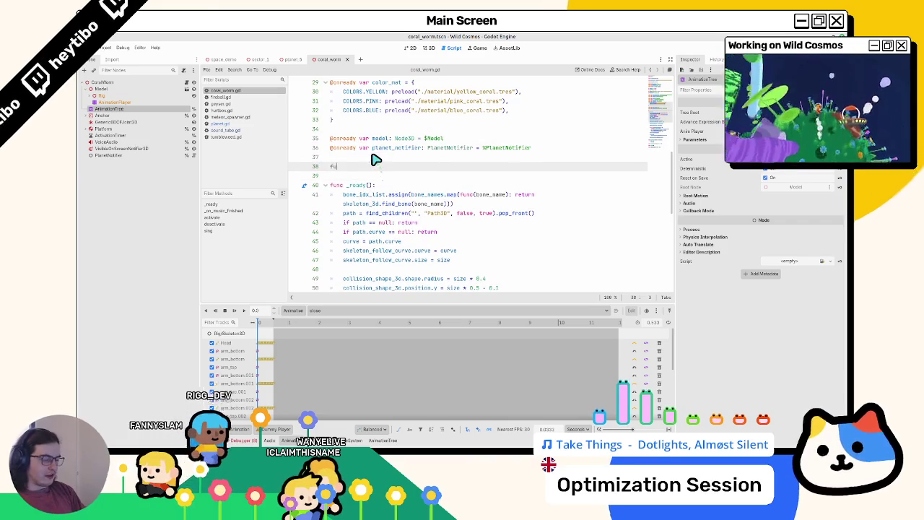
text(nc _set_active(active : bool)
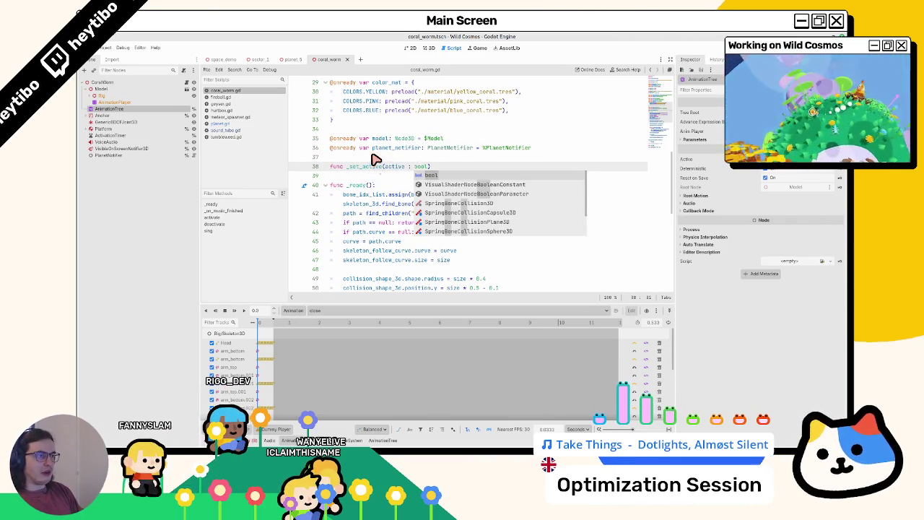
Search coral_worm.gd for uses of active and step through each match.
key(ctrl+f)
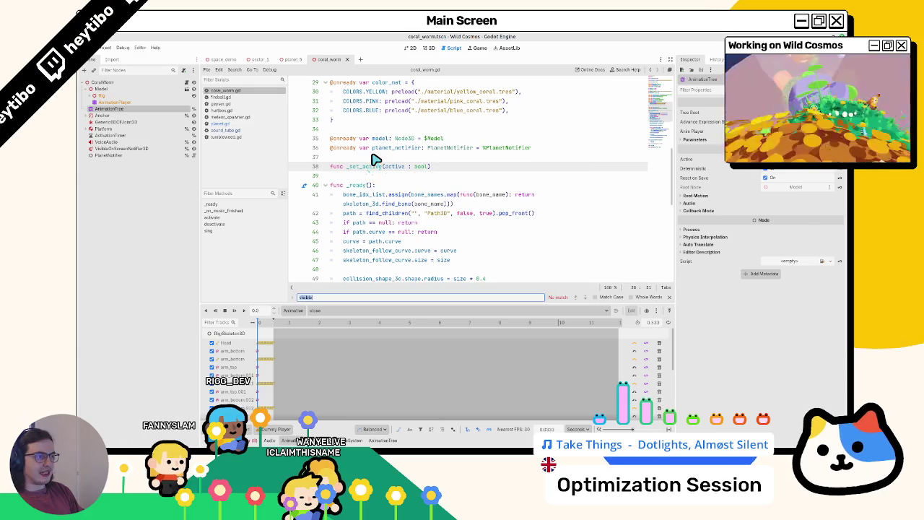
text(active =)
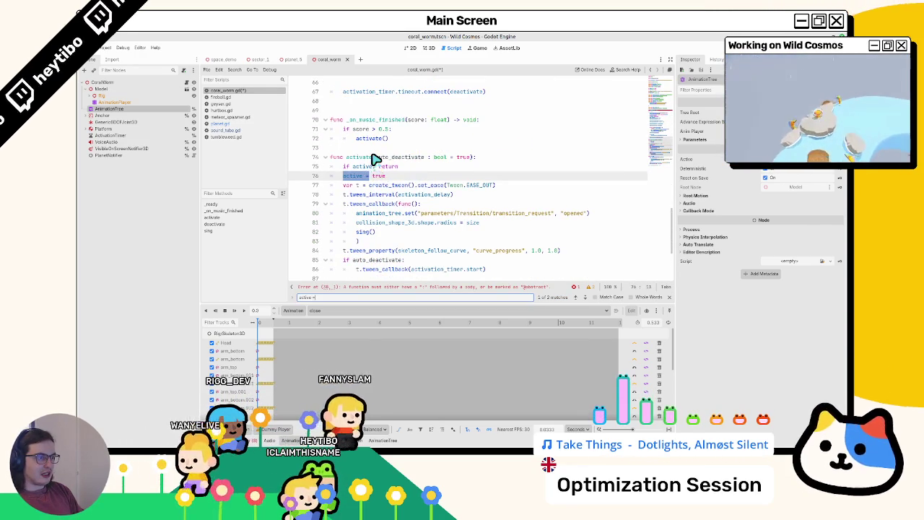
key(Return)
key(Return)
key(BackSpace)
key(BackSpace)
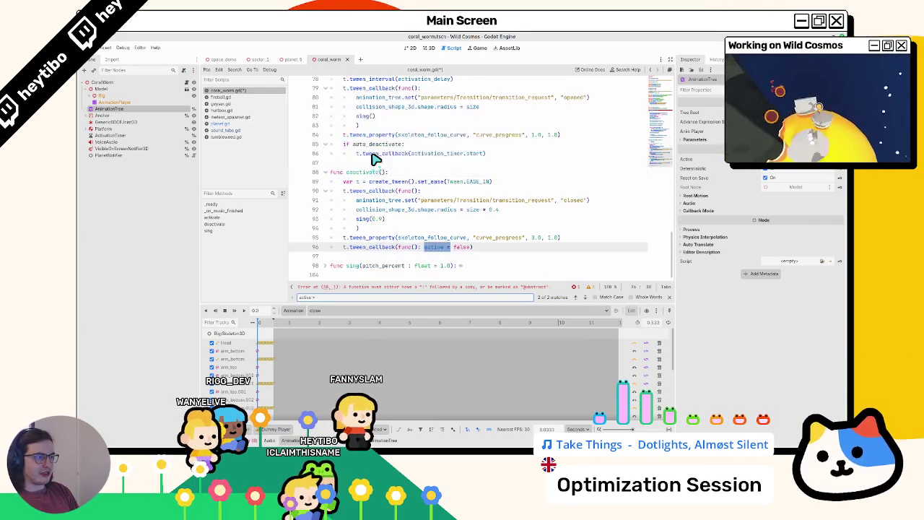
key(Return)
key(Return)
key(Return)
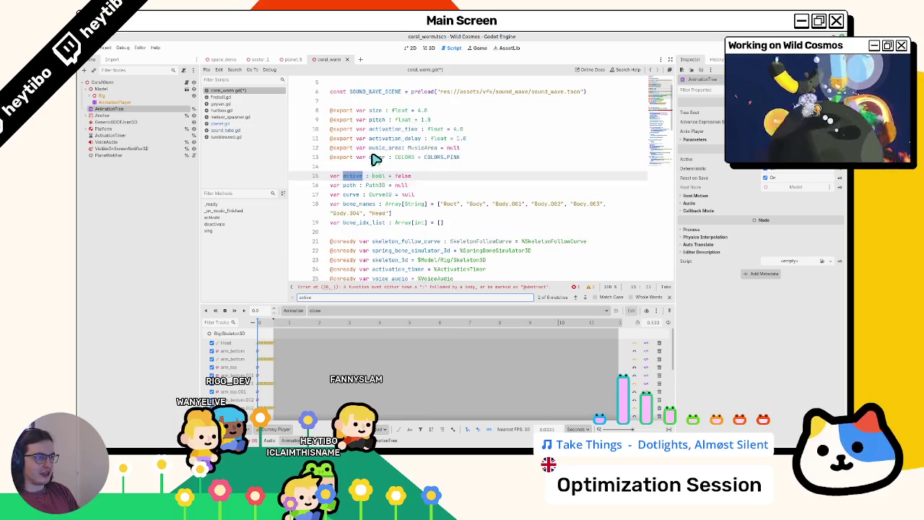
key(Escape)
key(F3)
key(F3)
key(F3)
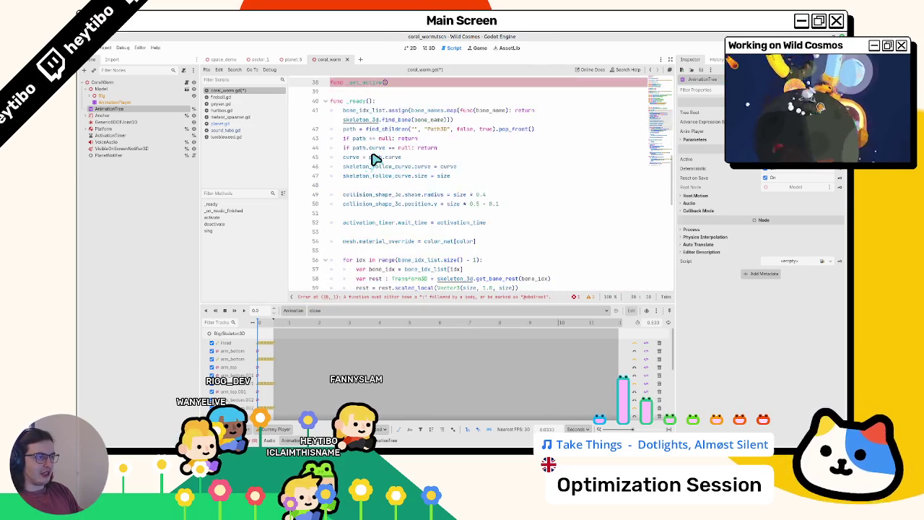
key(F3)
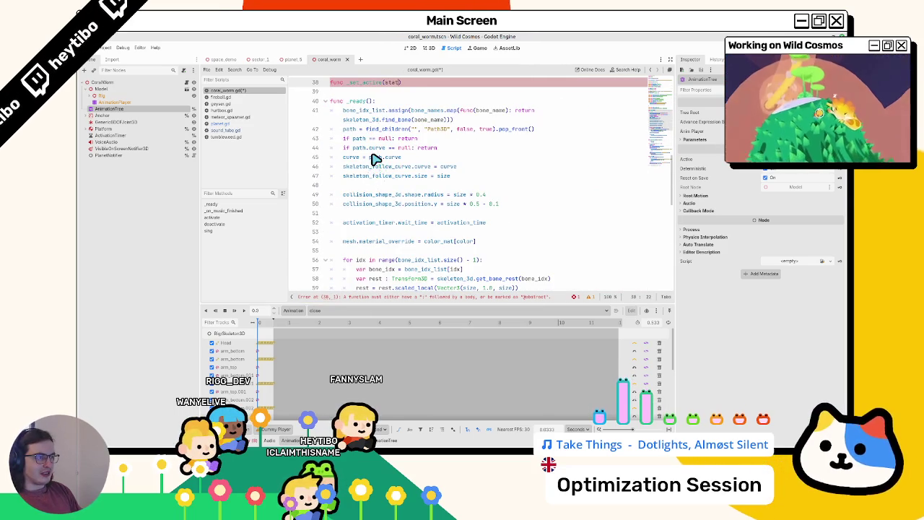
text(e)
scroll(364, 158, up, 3)
double_click(365, 167)
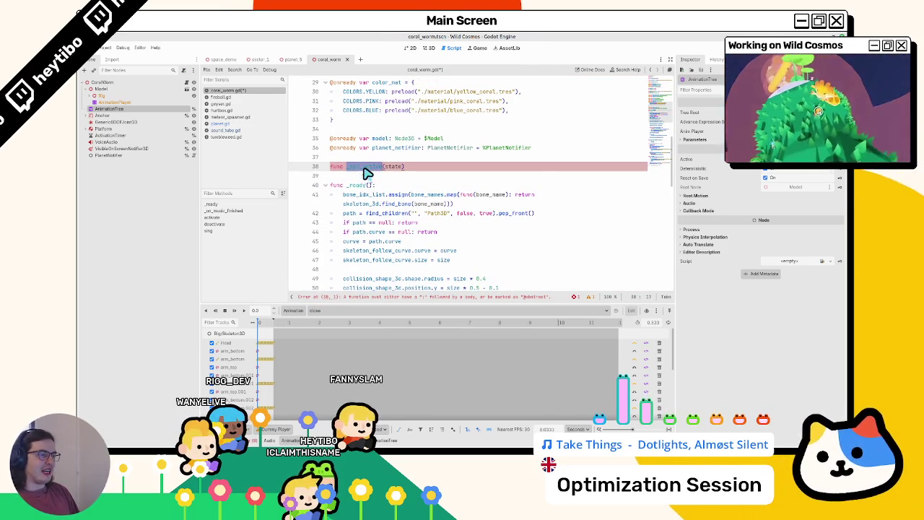
key(ctrl+f)
key(Escape)
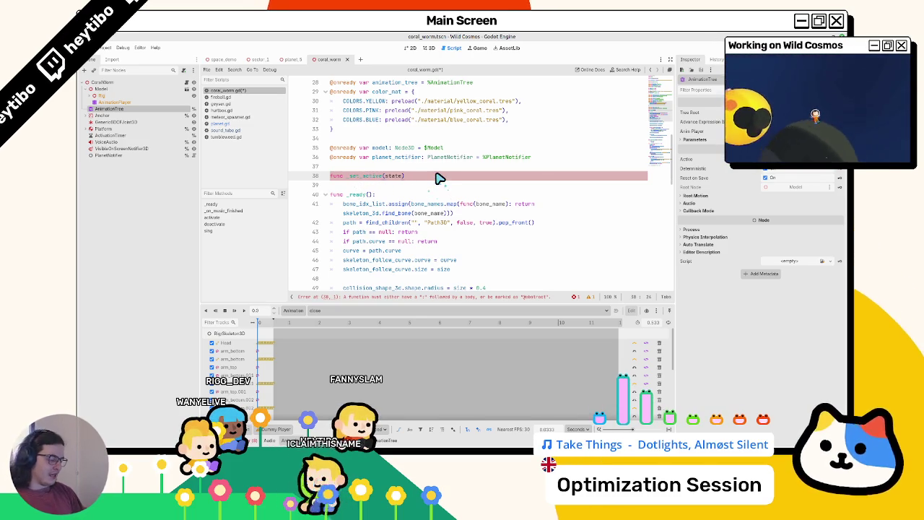
End the _set_active signature with -> void: and give it a pass body.
text(-> void:)
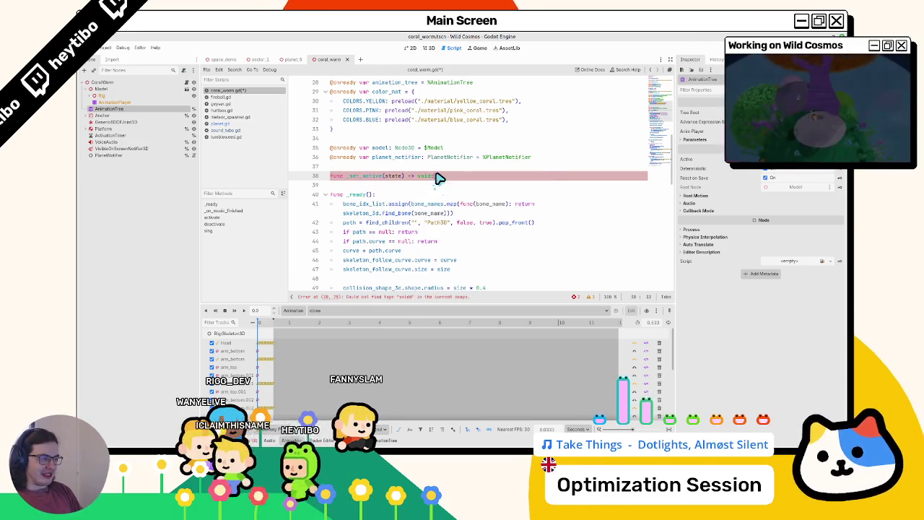
key(Return)
text(pass)
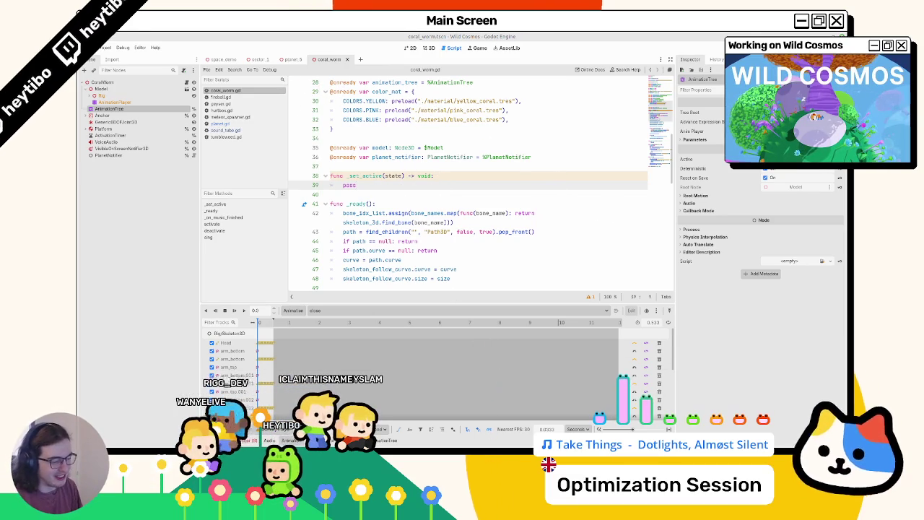
Replace the pass with an if state: pass / else: pass body.
double_click(349, 185)
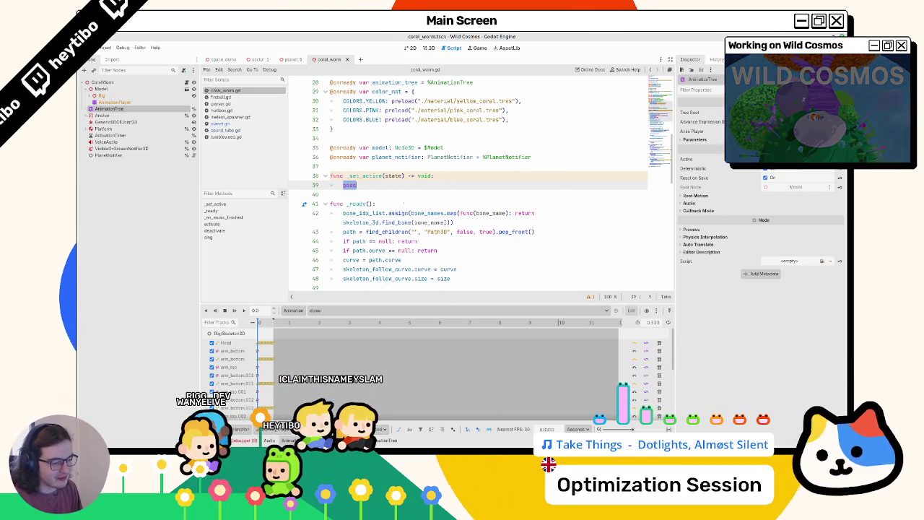
key(ctrl+j)
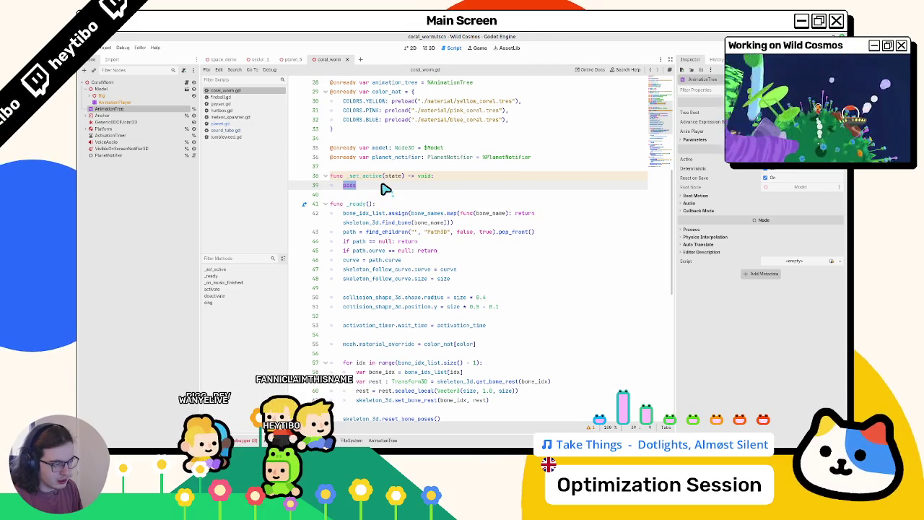
text(if state:)
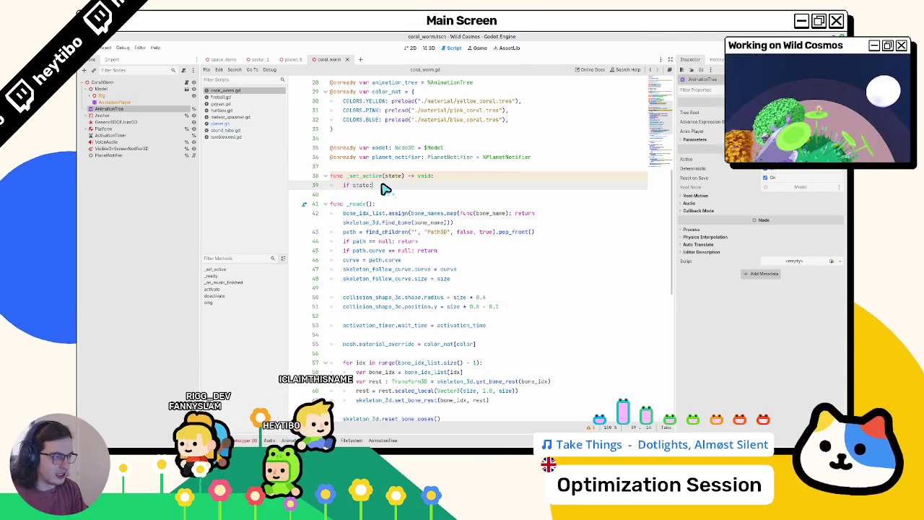
key(Return)
text(pass)
key(Return)
key(BackSpace)
text(els)
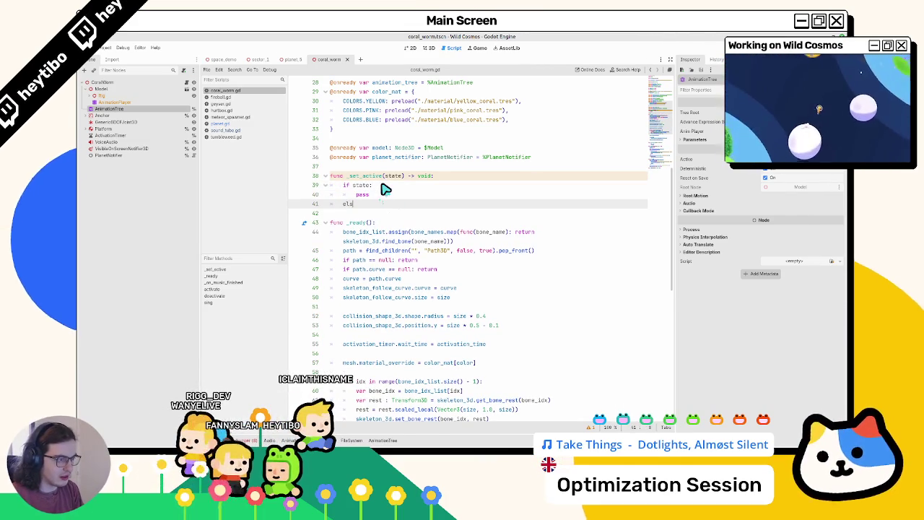
text(e:)
key(Return)
text(pass)
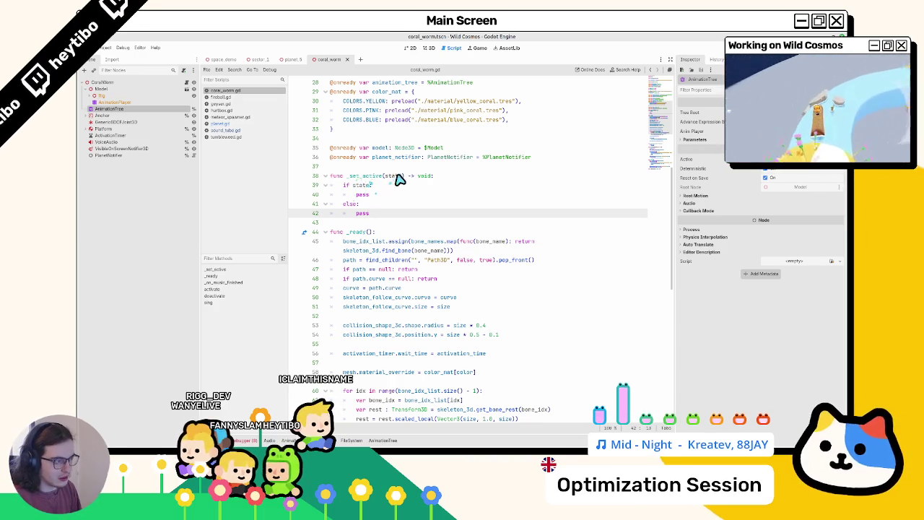
Complete the state parameter's bool type on the _set_active signature.
click(405, 177)
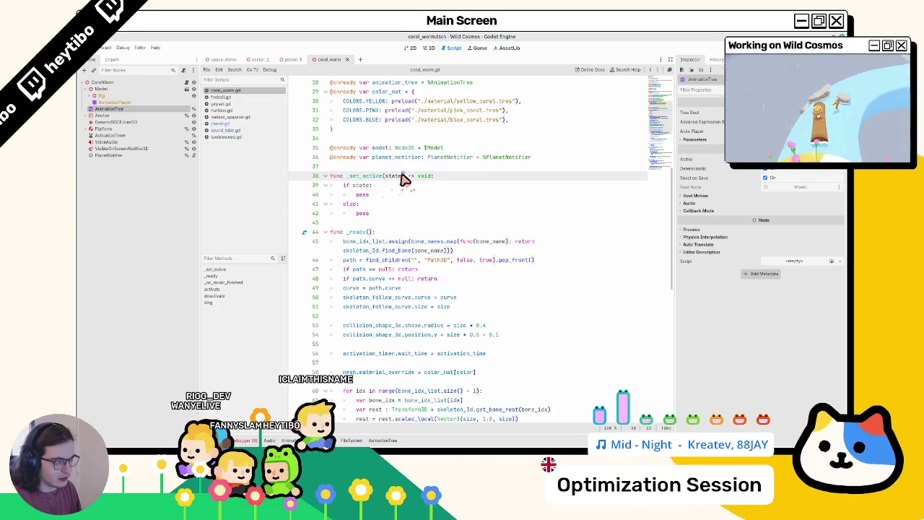
text(ol)
double_click(364, 176)
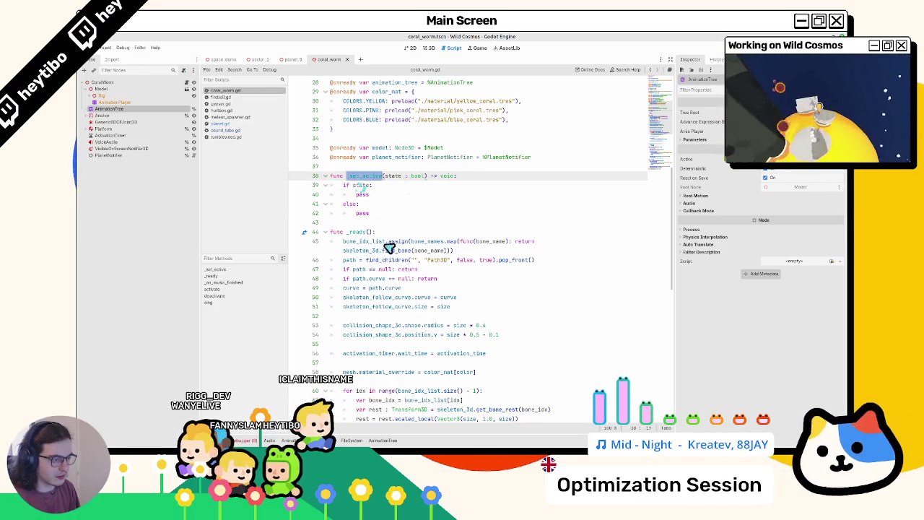
scroll(426, 361, down, 2)
scroll(426, 361, down, 3)
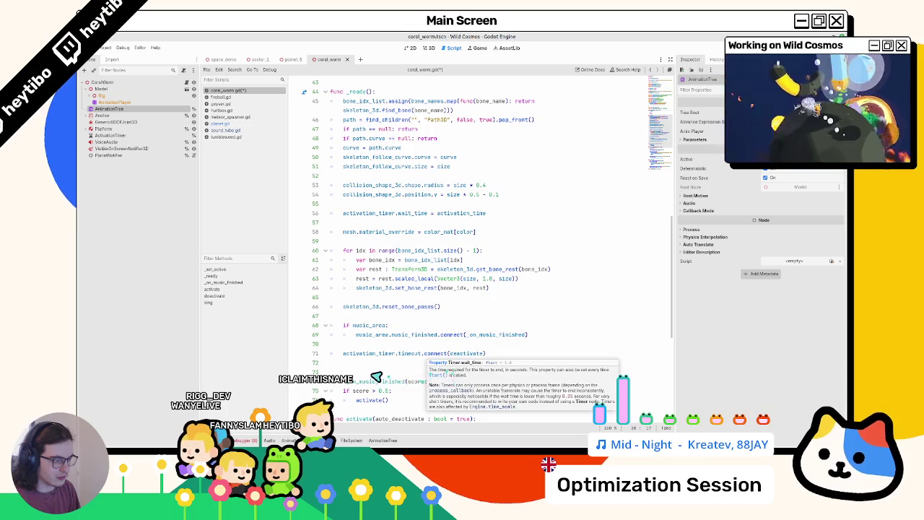
scroll(375, 377, up, 14)
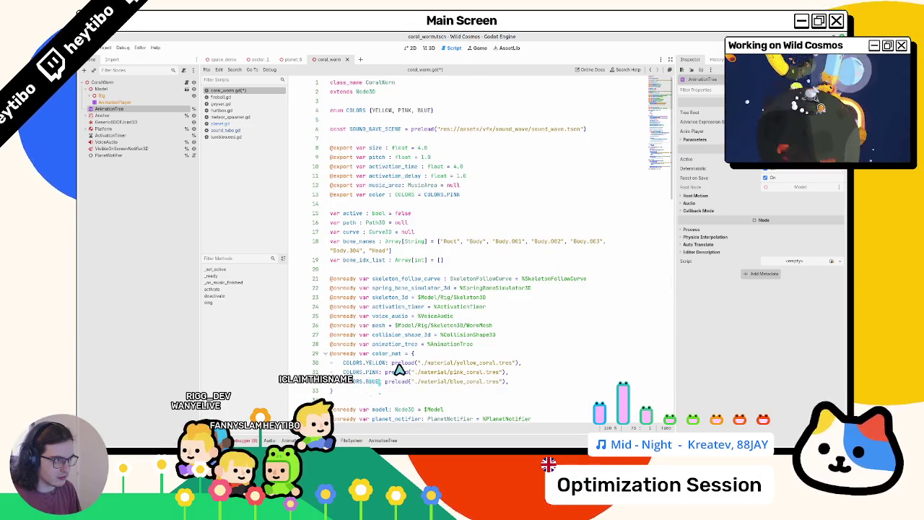
Append planet_notifier.player_is_on_planet.connect(_set_active) and _set_active(planet_notifier.active) to _ready.
scroll(399, 370, down, 14)
key(Return)
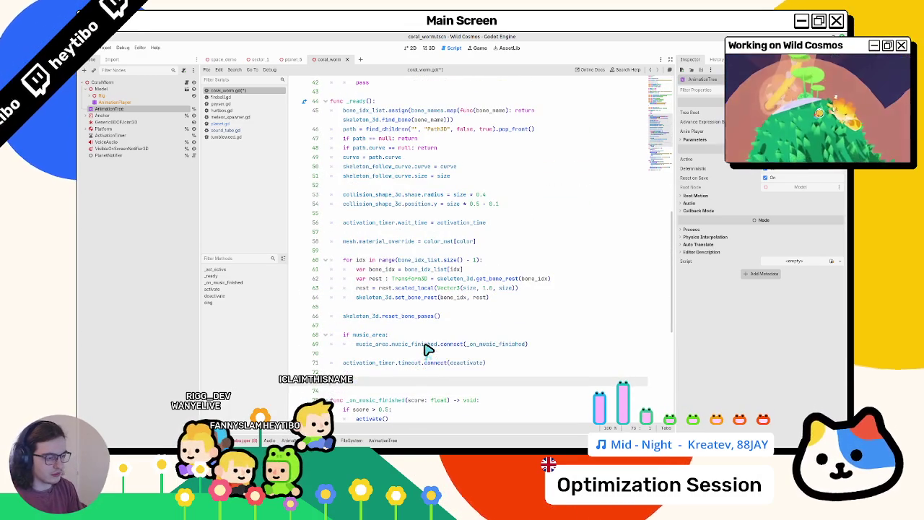
text(reset_notifier.)
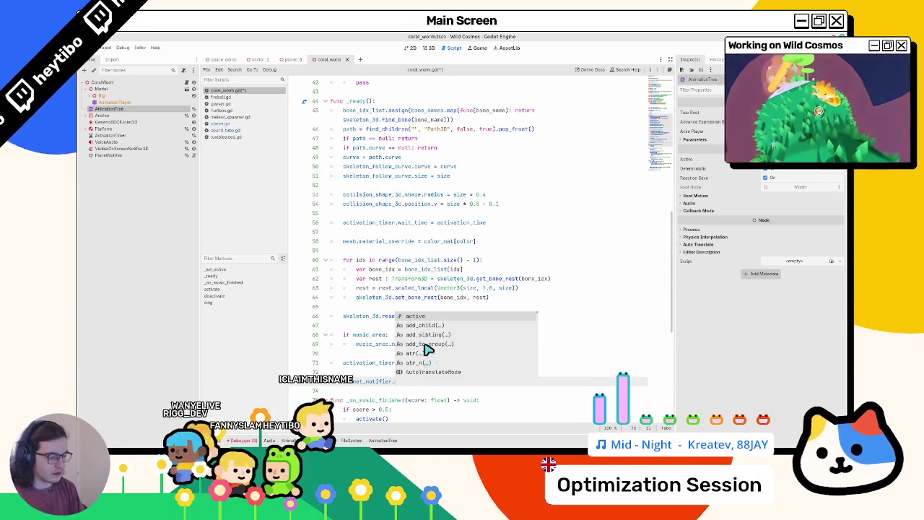
text(pl)
key(Return)
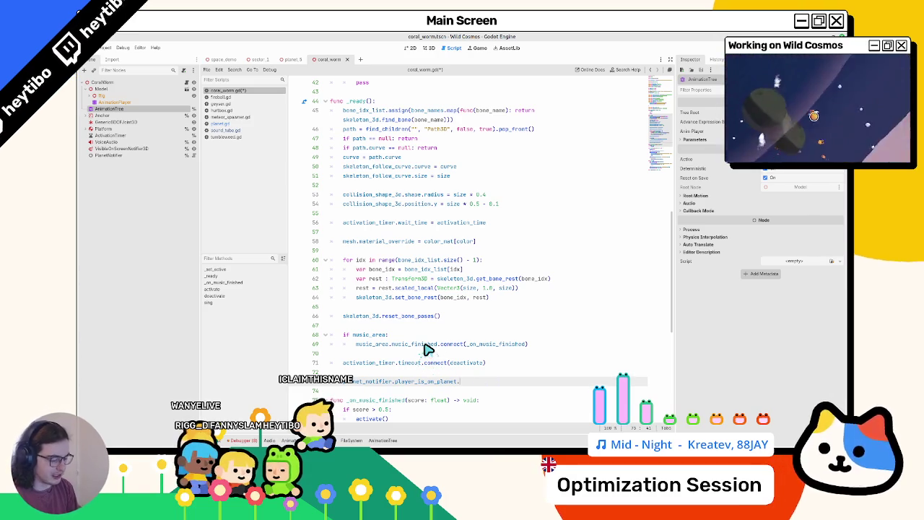
text(c)
key(Return)
key(Return)
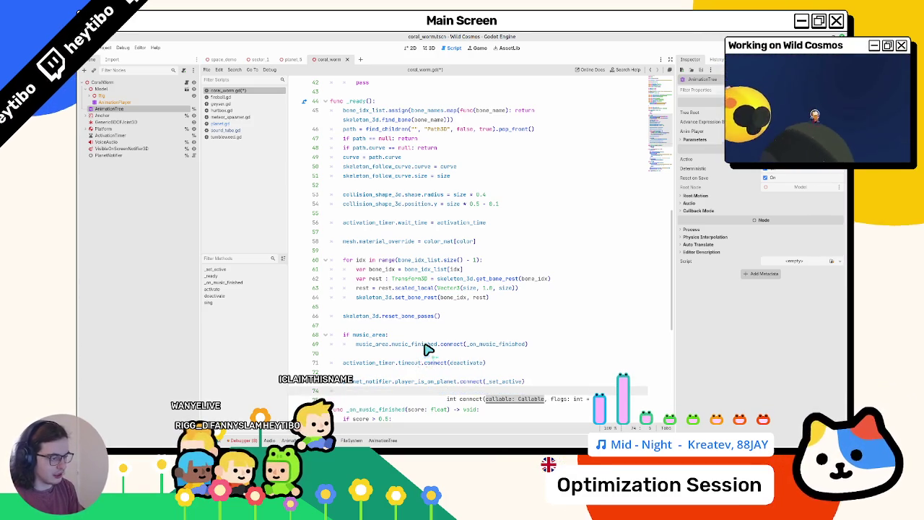
text(()
text(planet_notifier.a)
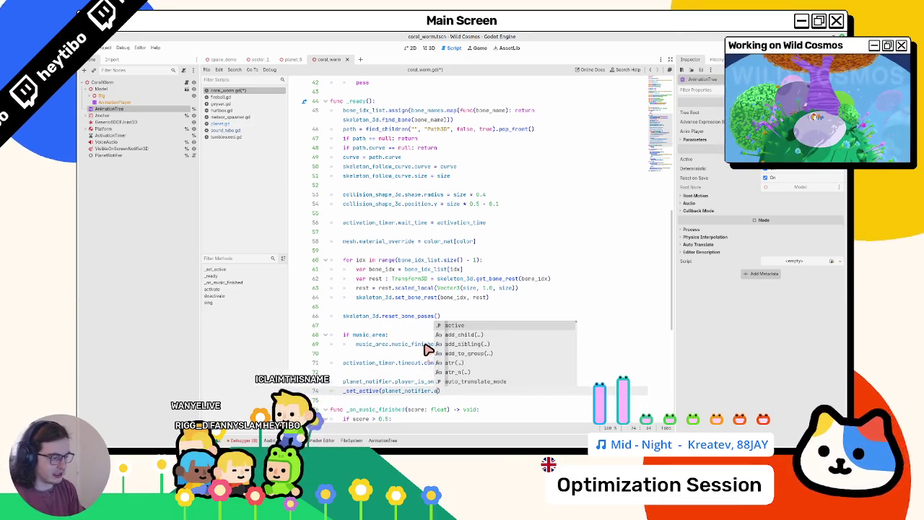
key(Return)
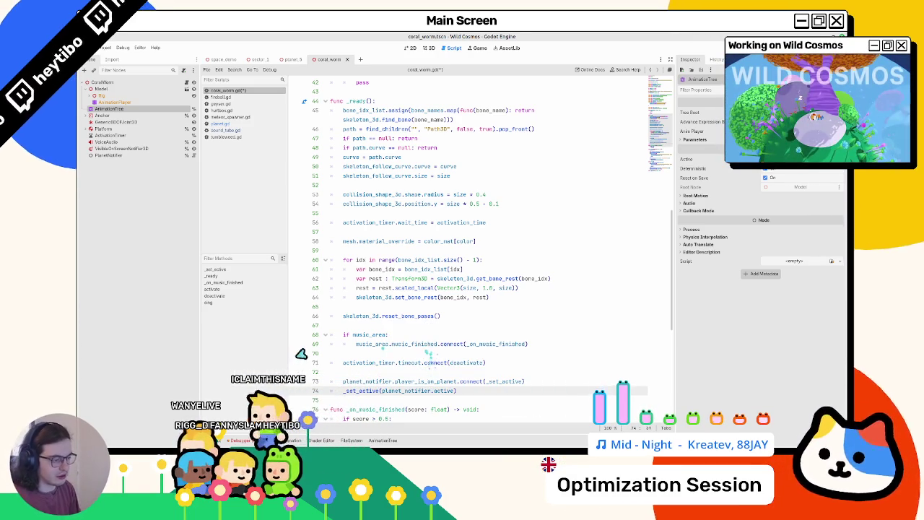
scroll(346, 395, down, 9)
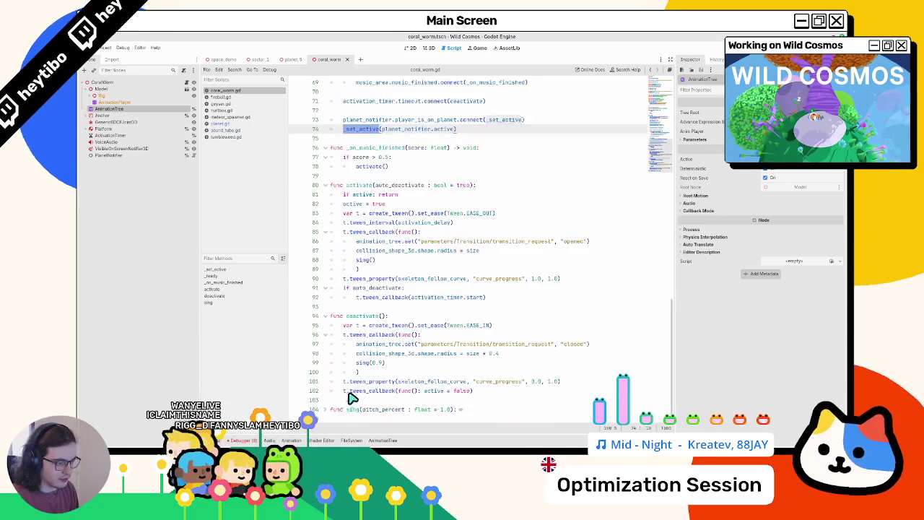
scroll(354, 390, up, 13)
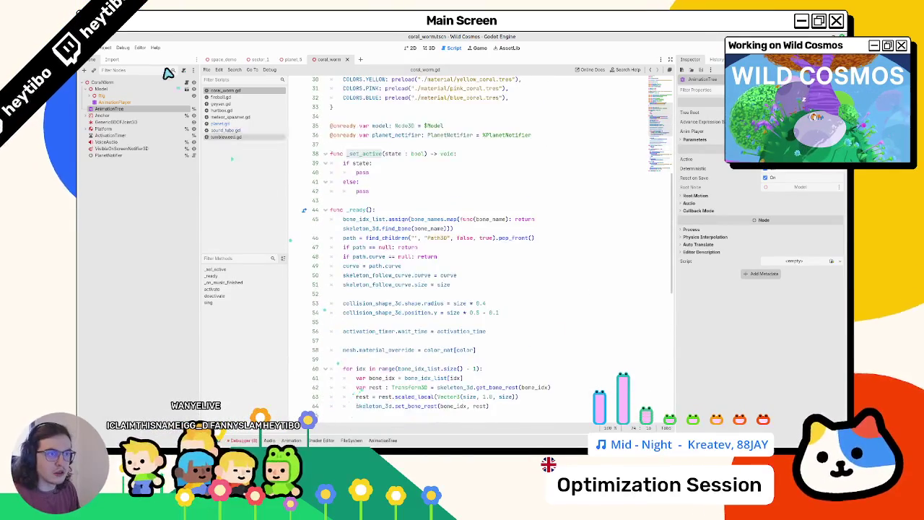
Make Model a unique-name node and have the model variable reference %Model.
right_click(127, 90)
click(148, 214)
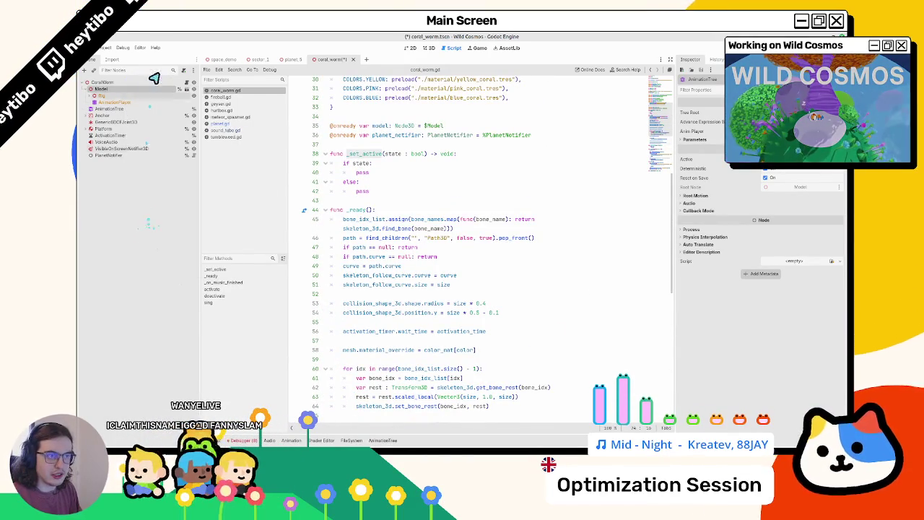
mouse_move(148, 90)
mouse_down()
mouse_move(419, 172)
mouse_move(378, 192)
mouse_up()
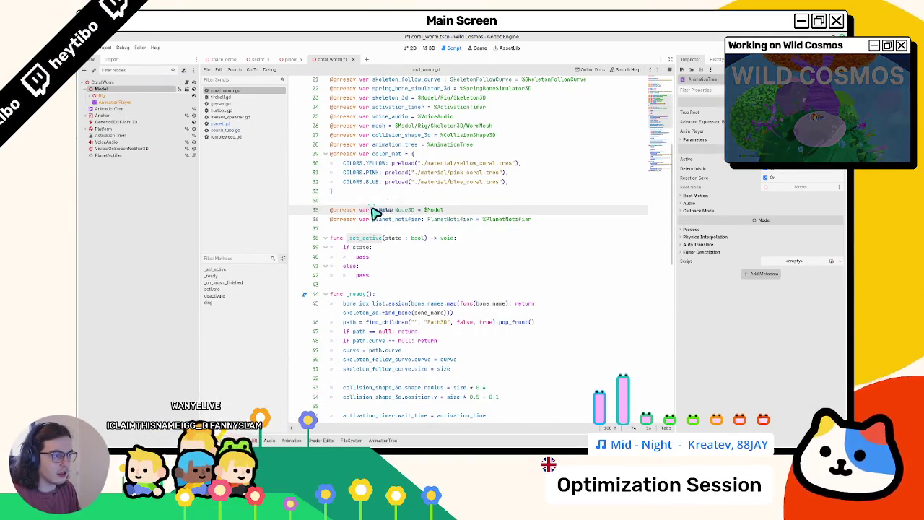
key(ctrl+z)
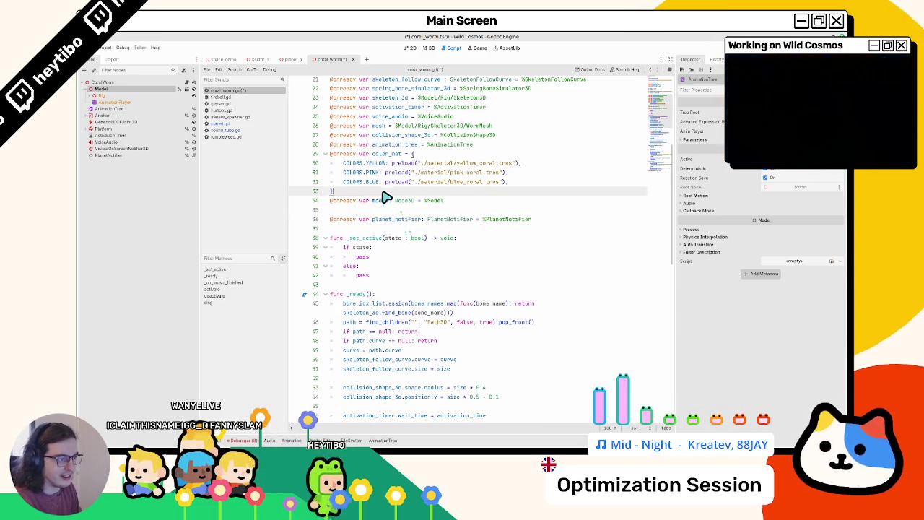
double_click(378, 210)
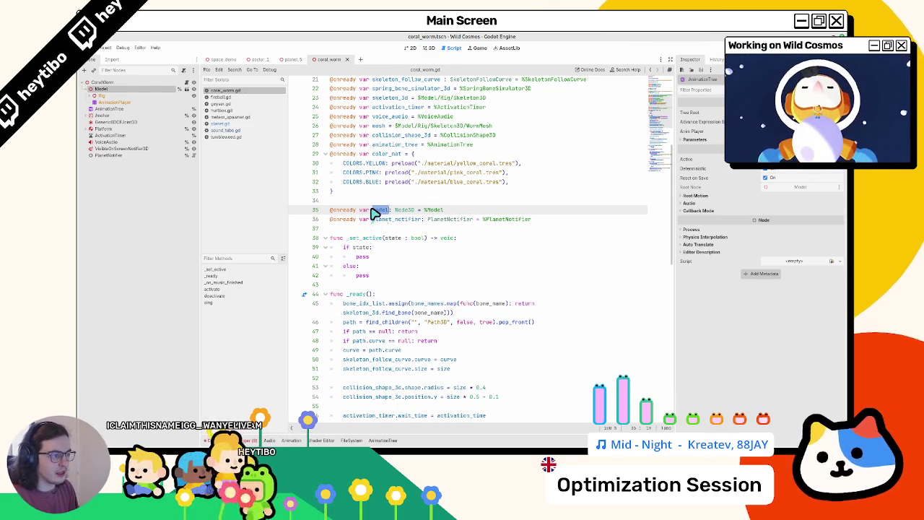
Select the pass placeholders forming the if/else body of _set_active.
scroll(370, 203, up, 1)
mouse_move(367, 194)
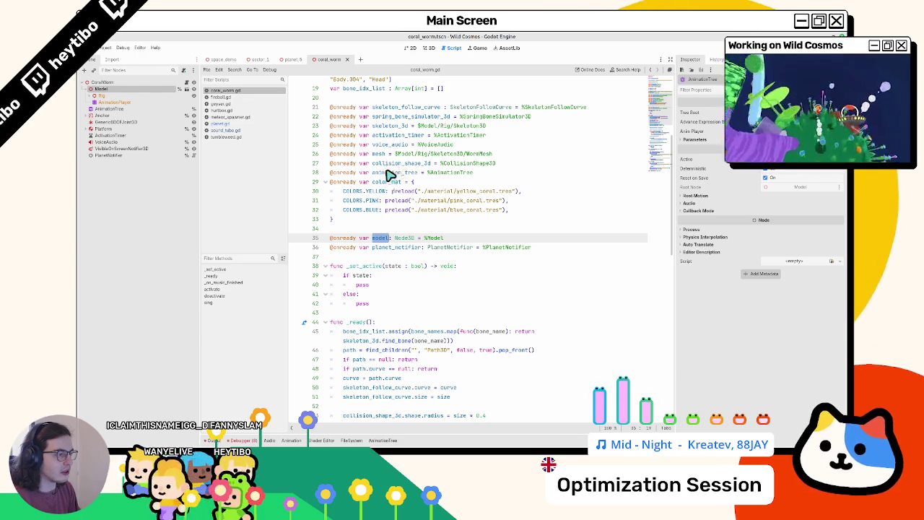
scroll(385, 246, down, 2)
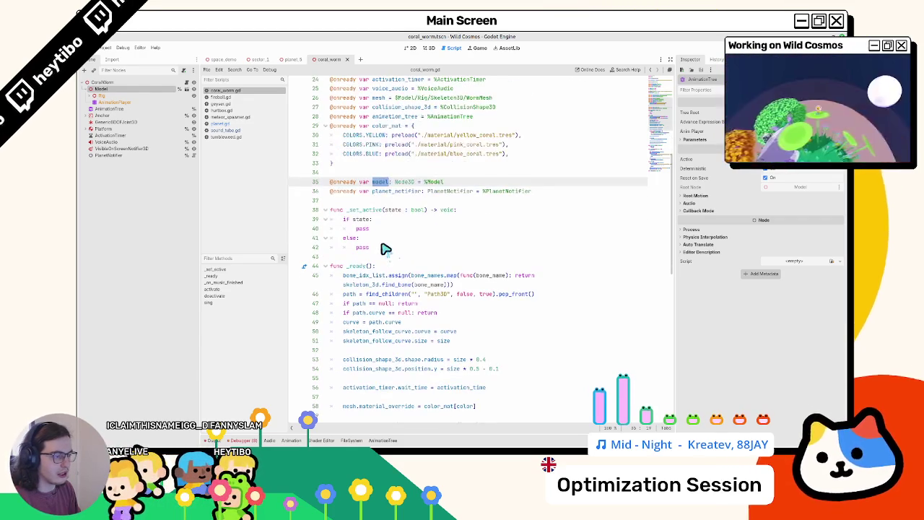
double_click(386, 232)
key(ctrl+d)
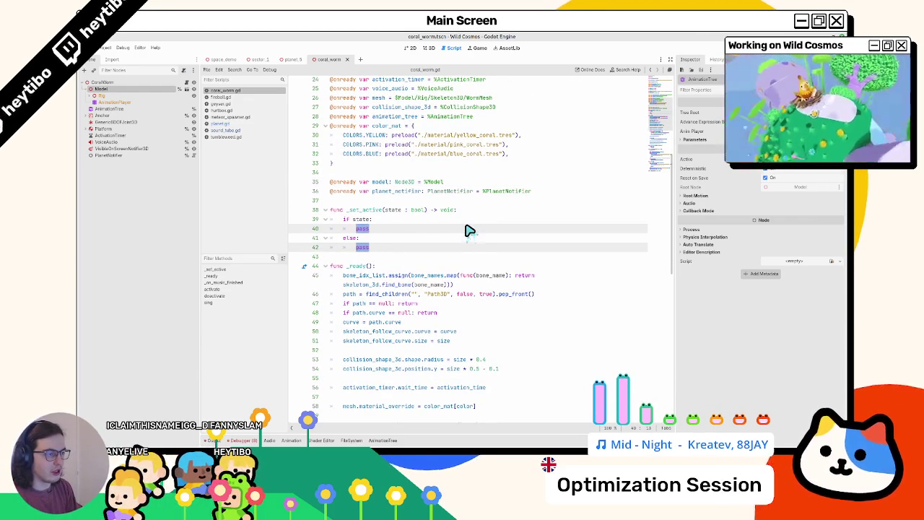
drag(392, 248, 355, 222)
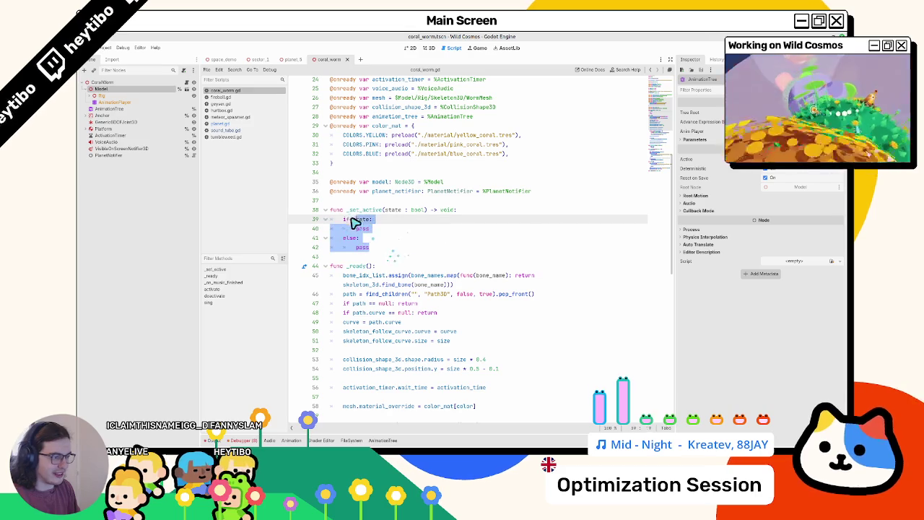
Replace the body with model.process_mode = Node.PROCESS_MODE_INHERIT if state else Node.PROCESS_MODE_DISABLED.
key(BackSpace)
text(model.process)
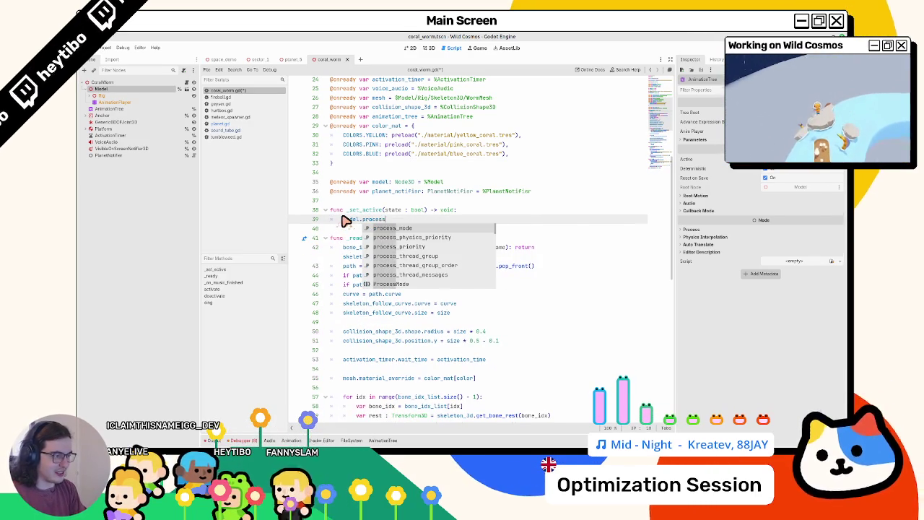
key(Return)
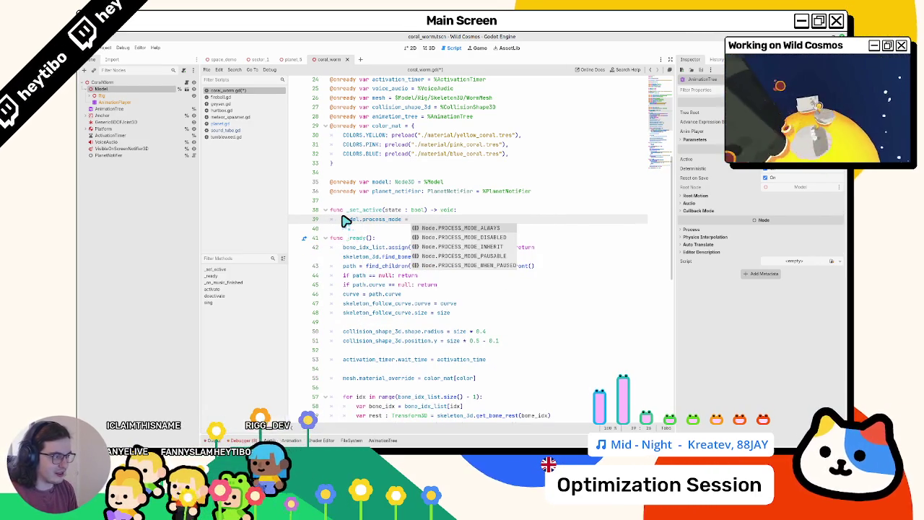
key(Down)
key(Down)
key(Up)
key(Return)
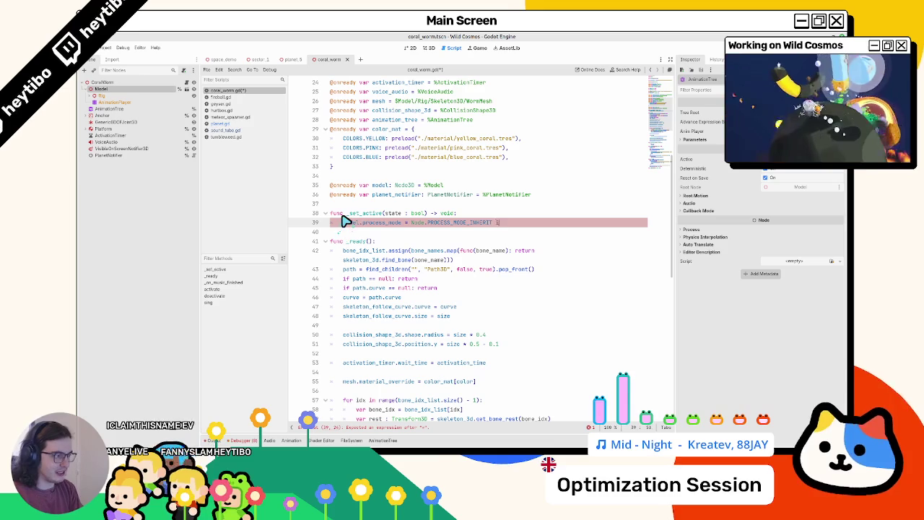
text(f state els)
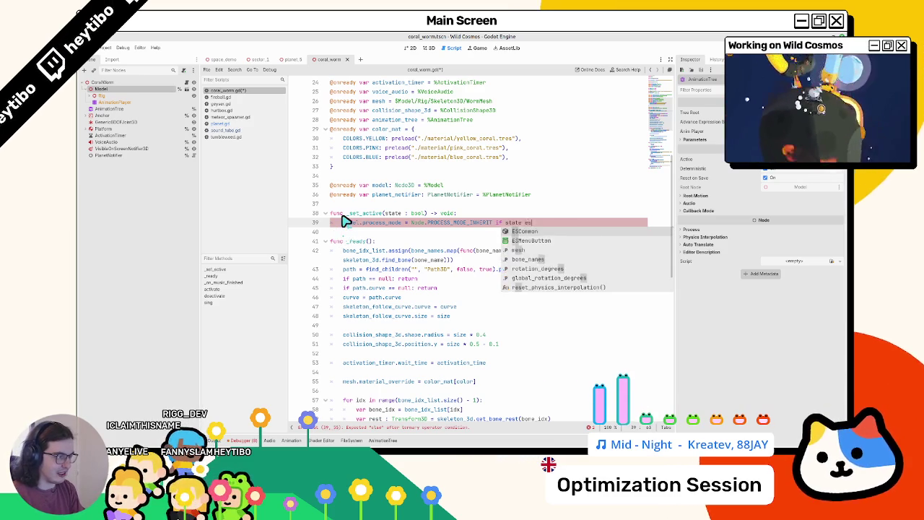
text(e Node.or)
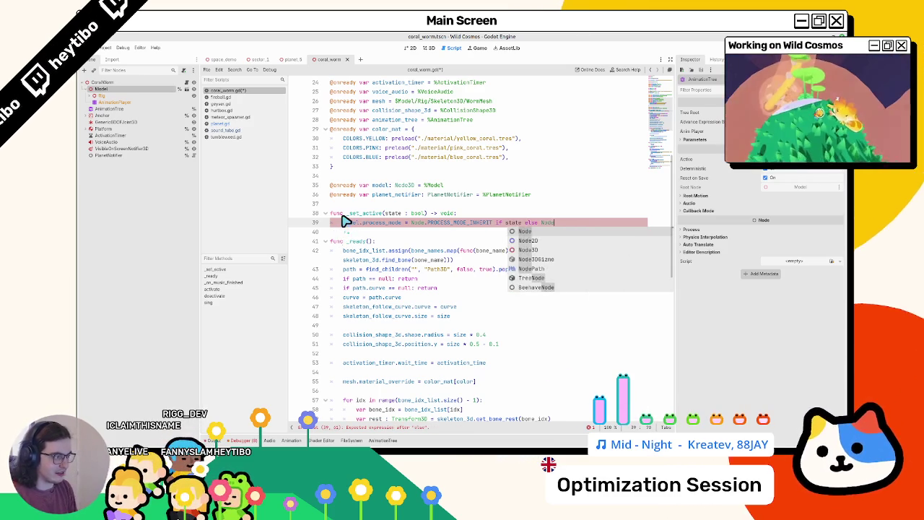
key(BackSpace)
key(BackSpace)
text(proces)
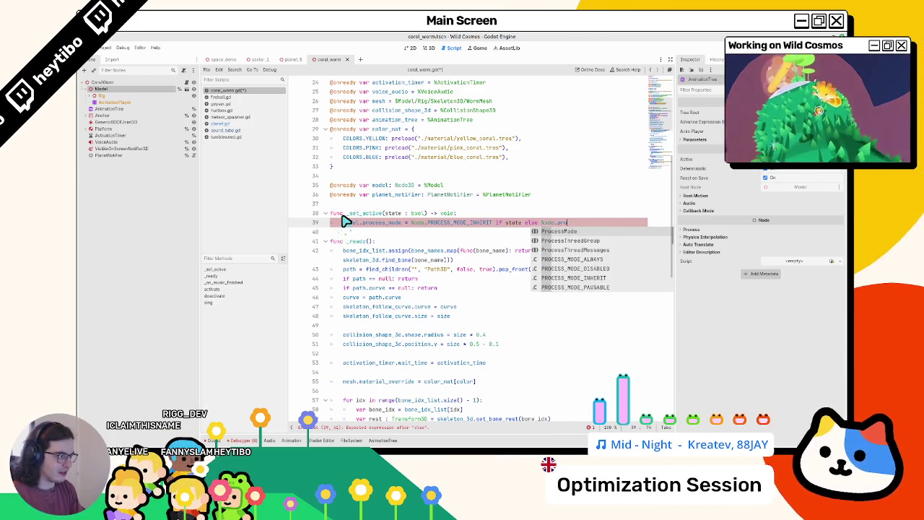
key(Return)
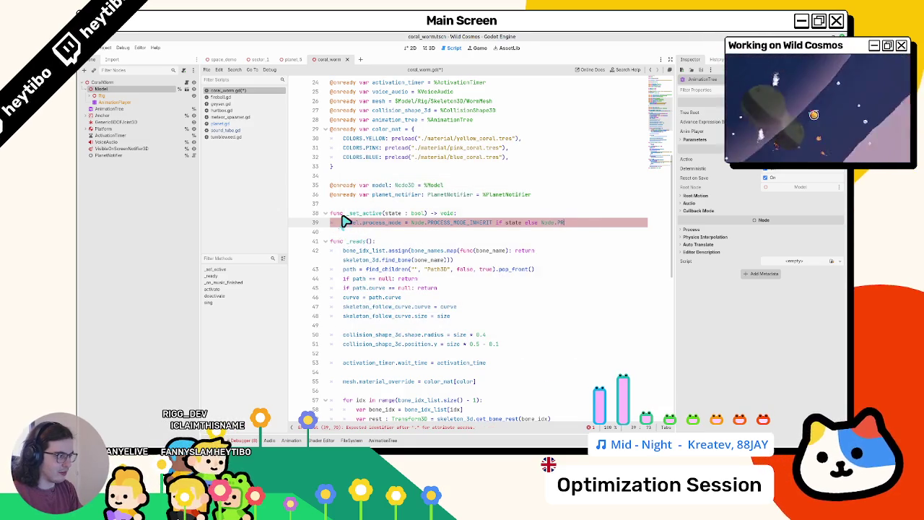
text(OCESS)
key(Down)
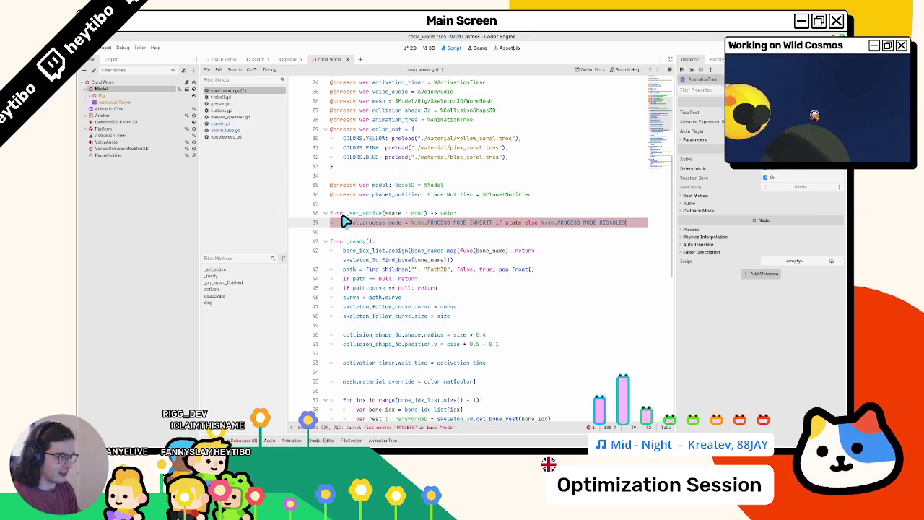
key(Return)
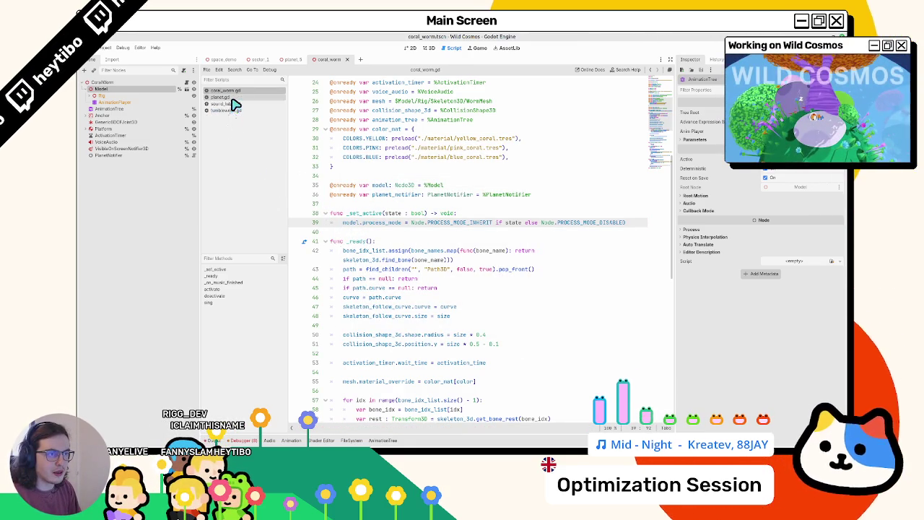
Add animation_tree.active = state on a new line below the process_mode assignment.
key(Up)
key(Up)
key(Up)
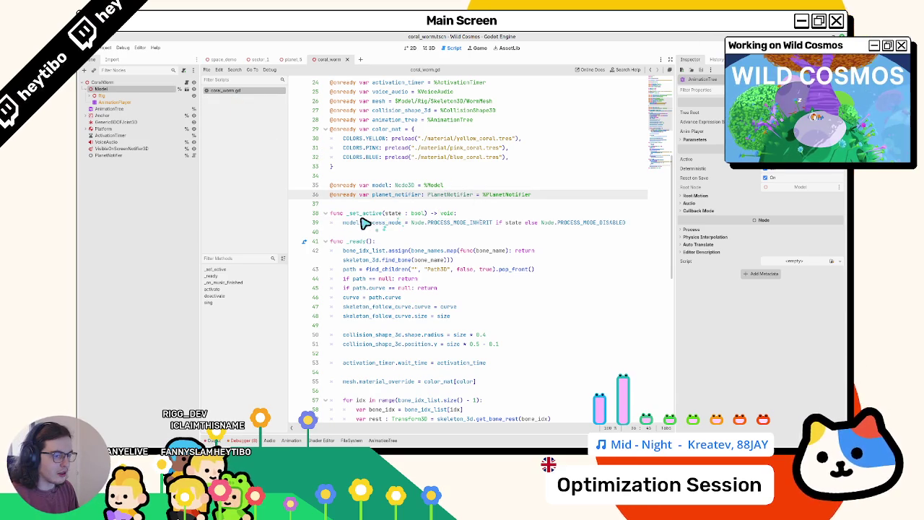
double_click(359, 223)
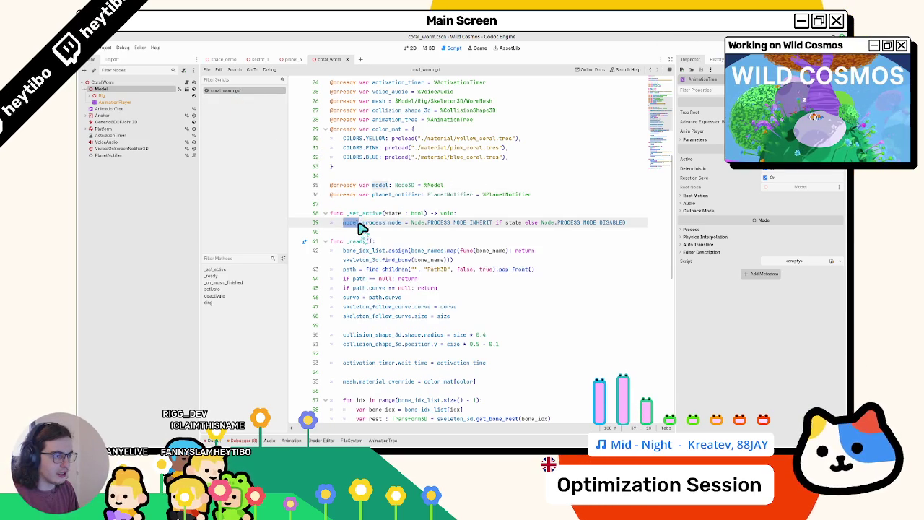
mouse_move(392, 227)
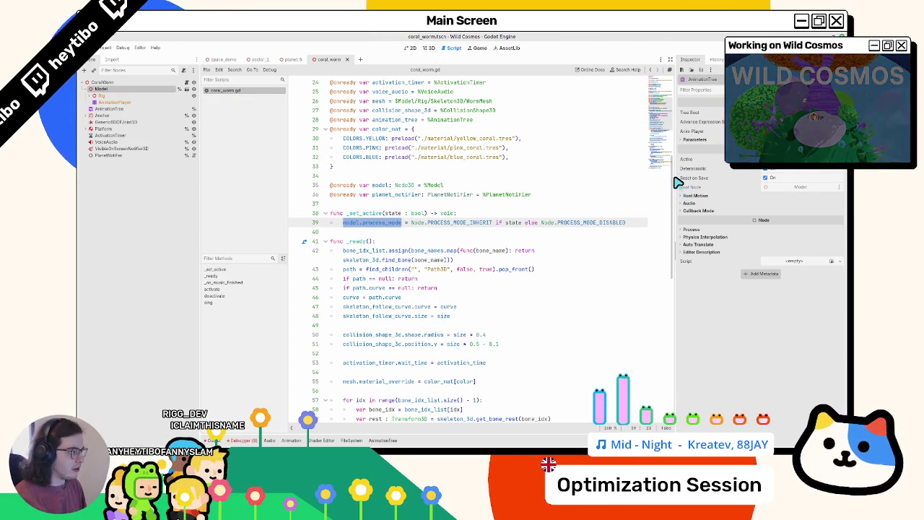
drag(676, 179, 737, 174)
click(361, 214)
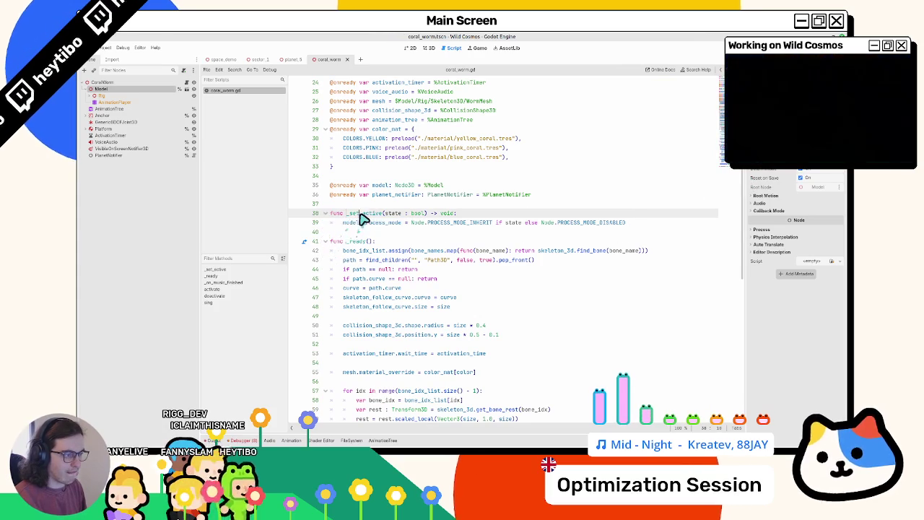
scroll(359, 218, up, 2)
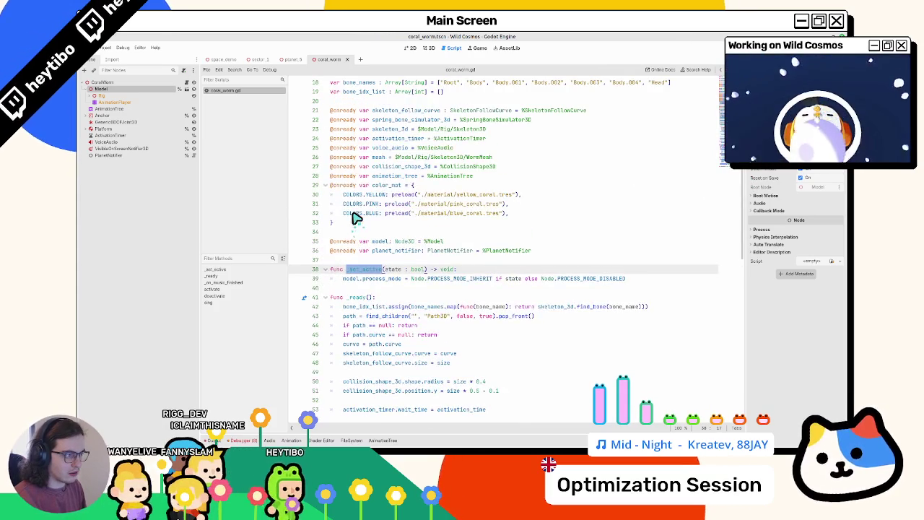
click(641, 284)
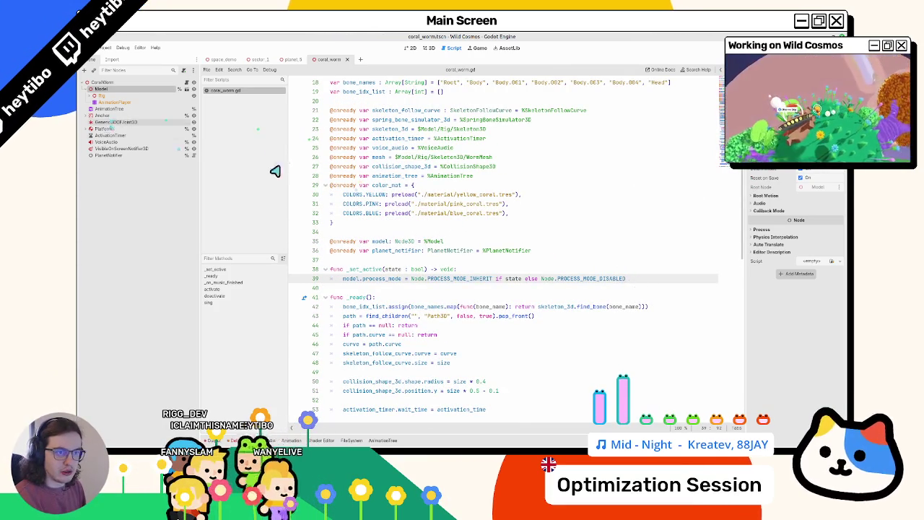
key(Return)
text(animation_tree)
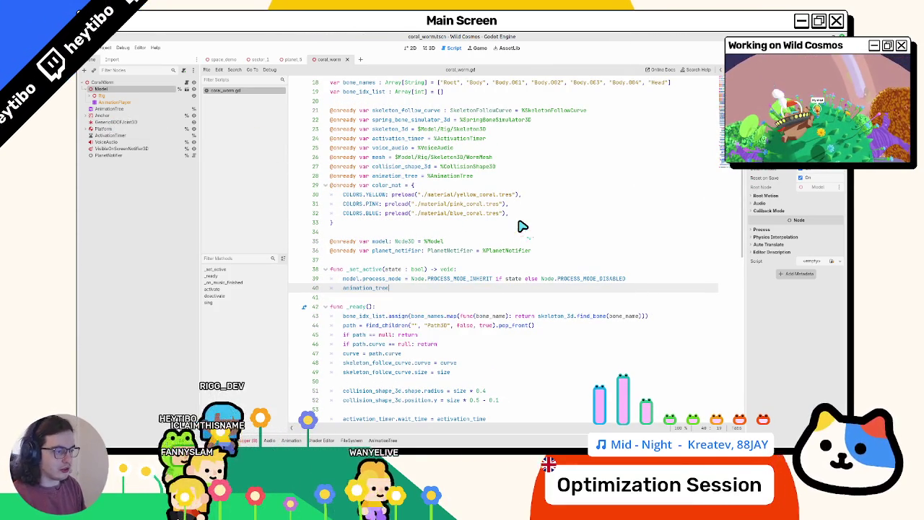
text(.ac)
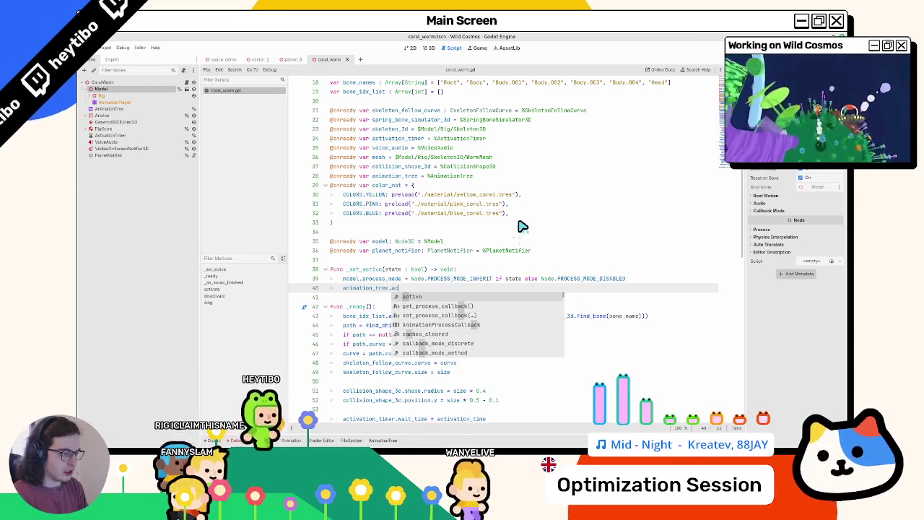
key(Return)
text(= stat)
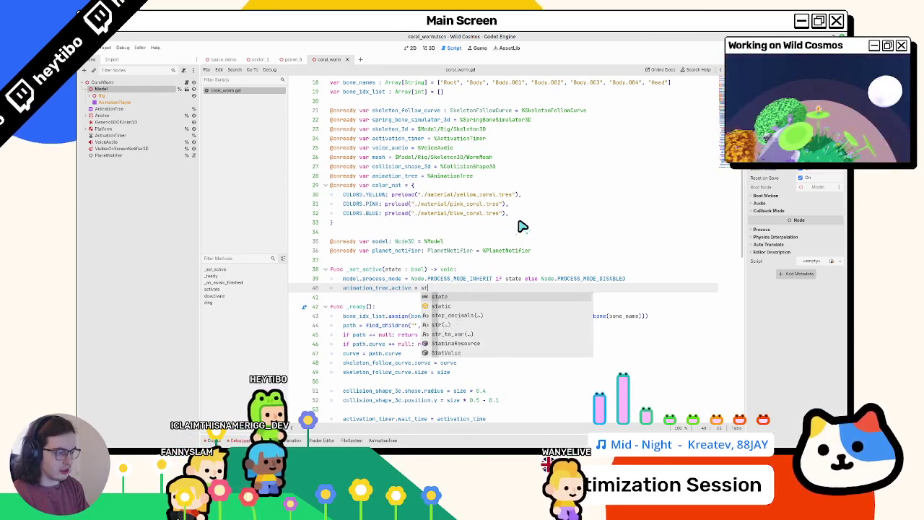
key(Return)
Run main.tscn from the quick scene picker and maximize the game window.
key(ctrl+shift+o)
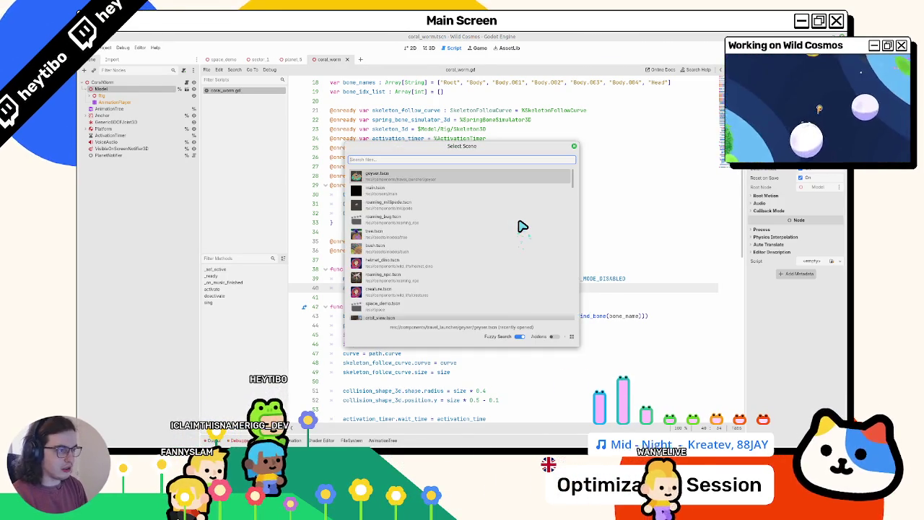
text(main)
key(Return)
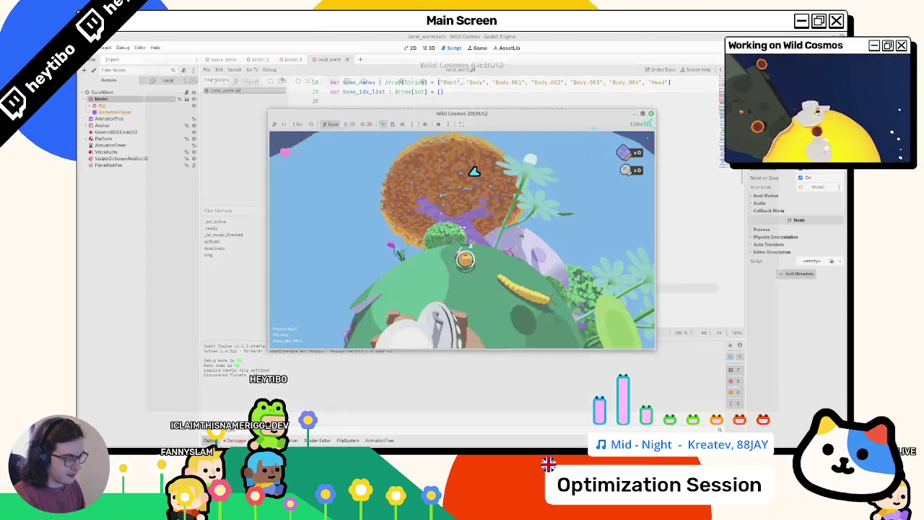
click(645, 117)
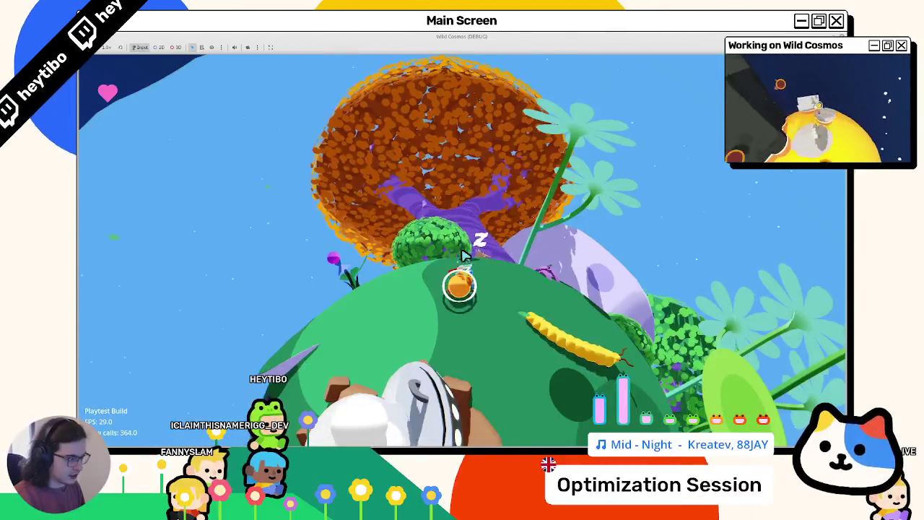
Walk the character across the planet past the ship and frog structure, resuming from pause.
key(w)
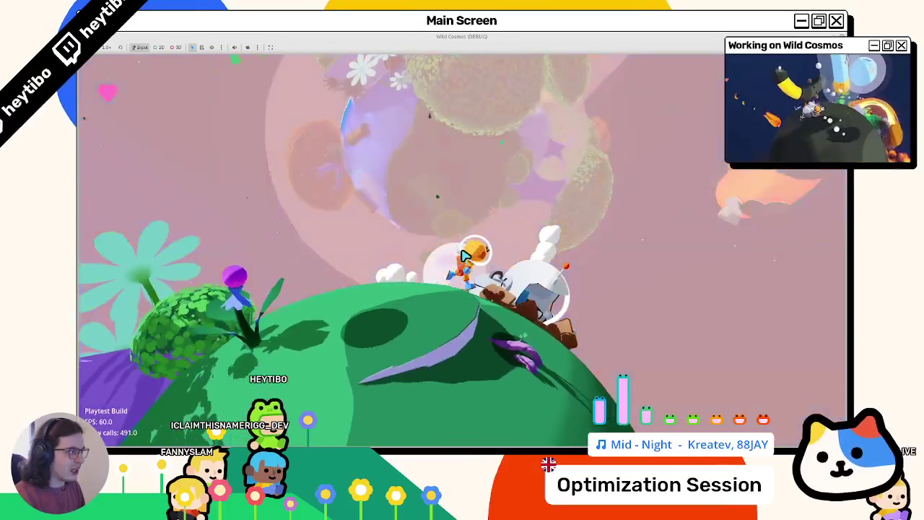
key(w)
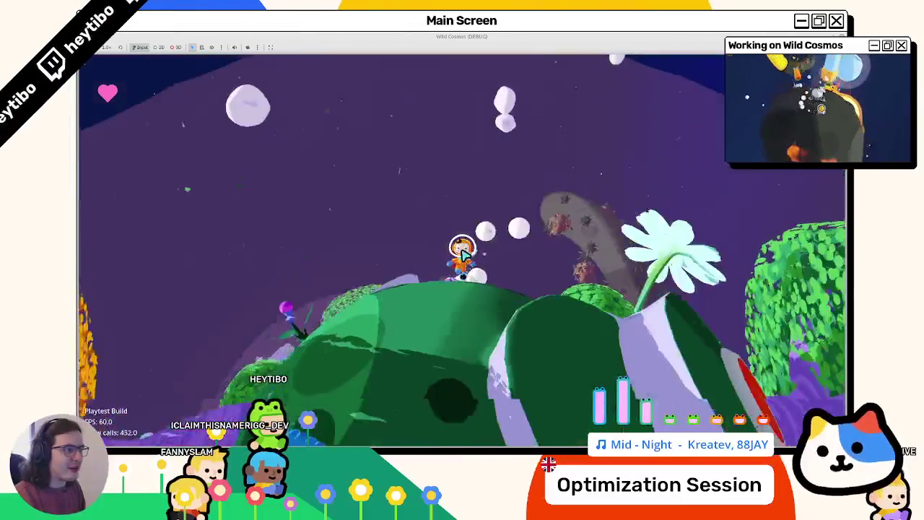
key(w)
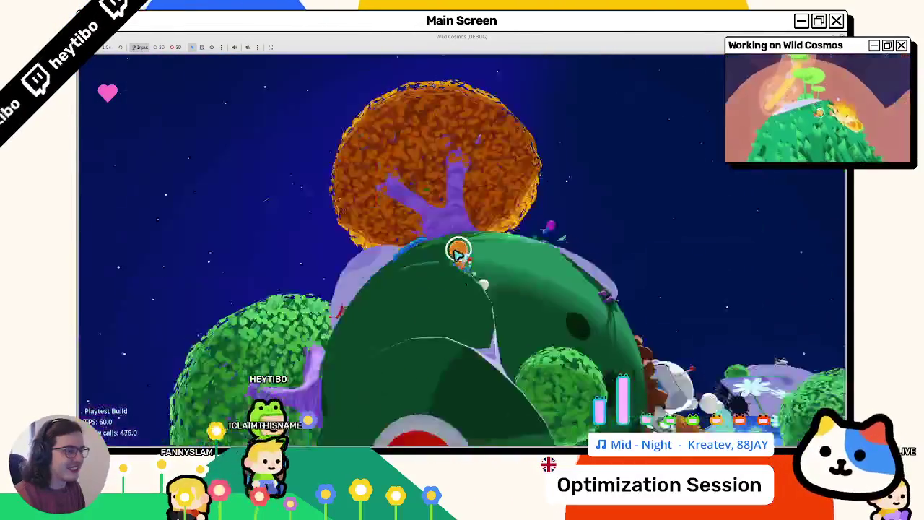
key(w)
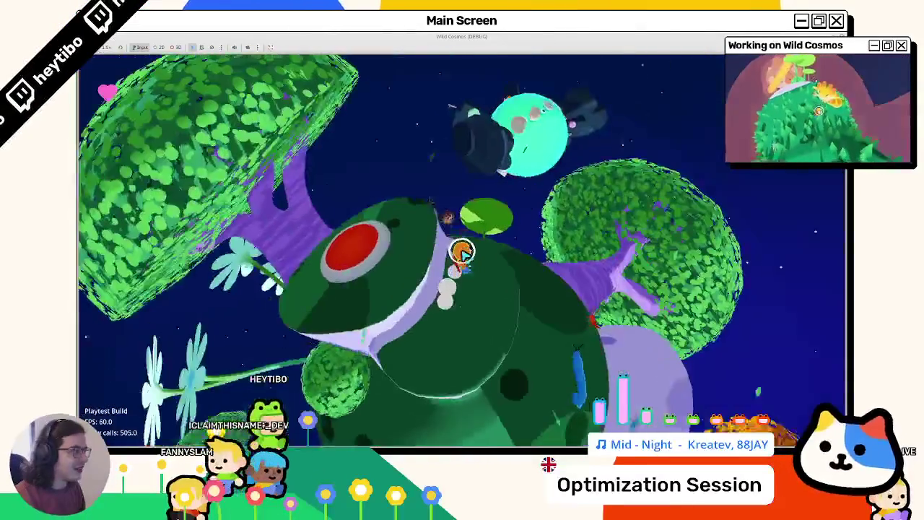
key(w)
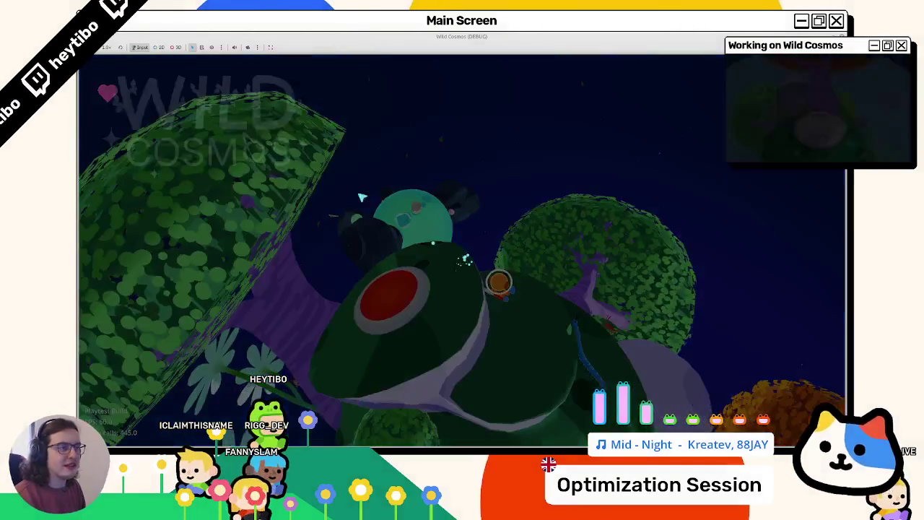
key(Escape)
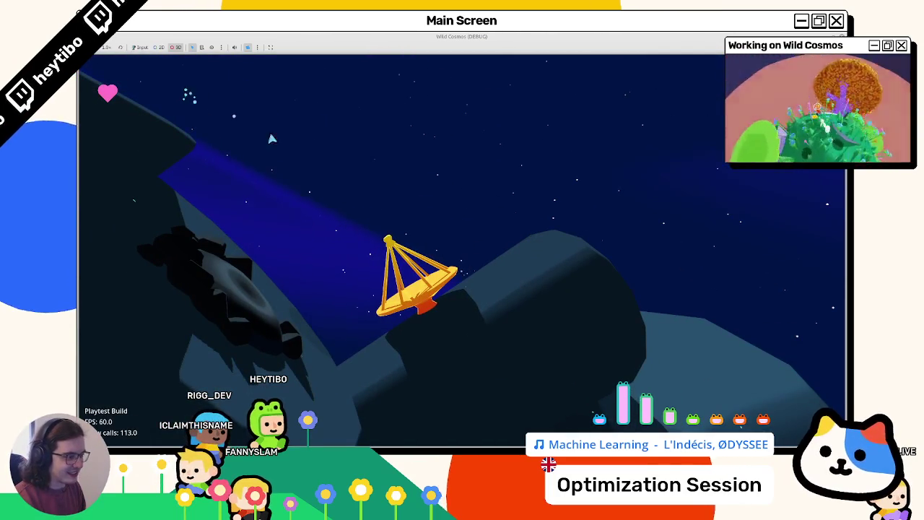
Restore the game window to its smaller size over the editor.
double_click(446, 37)
right_click(439, 94)
click(462, 151)
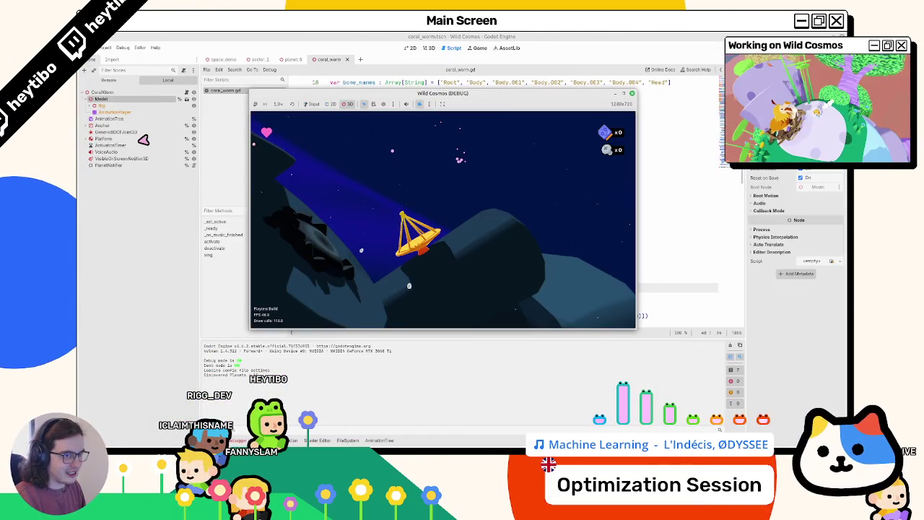
Inspect the remote AnimationTree node, then stop the playtest and save coral_worm.gd.
click(108, 119)
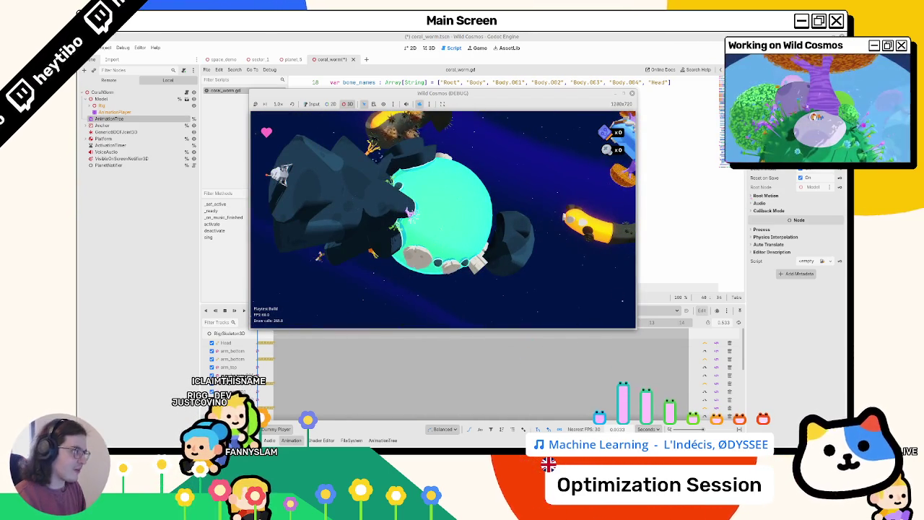
key(F8)
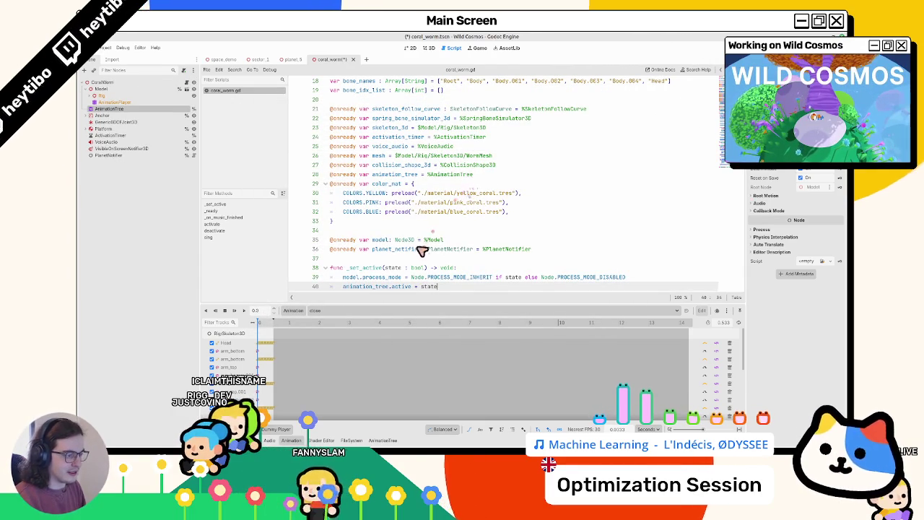
key(ctrl+s)
Check the debugger's Errors list for the PROCESS_MODE_INHERIT line, then switch to the 3D view.
scroll(423, 250, down, 3)
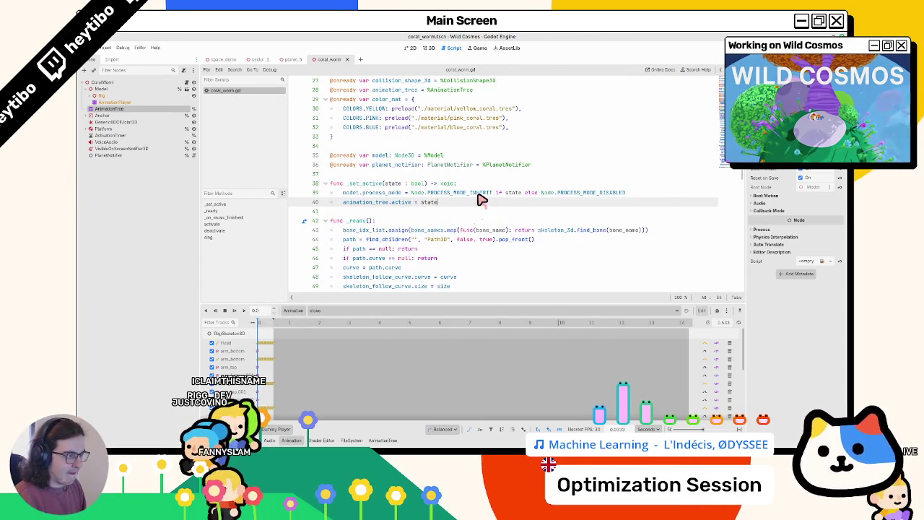
double_click(478, 194)
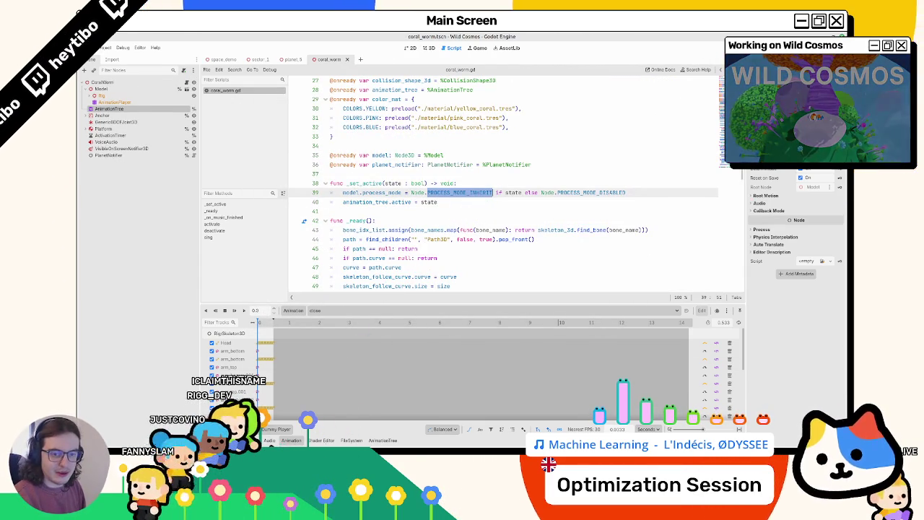
key(F5)
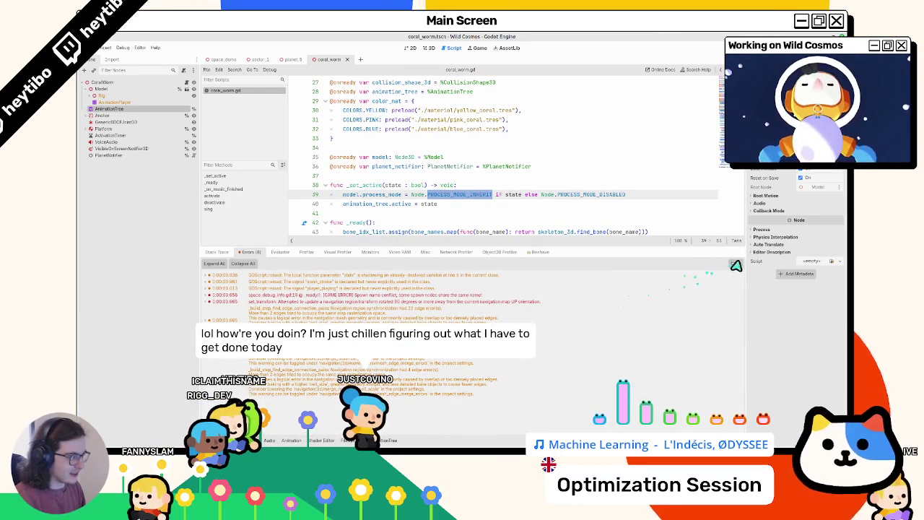
key(ctrl+j)
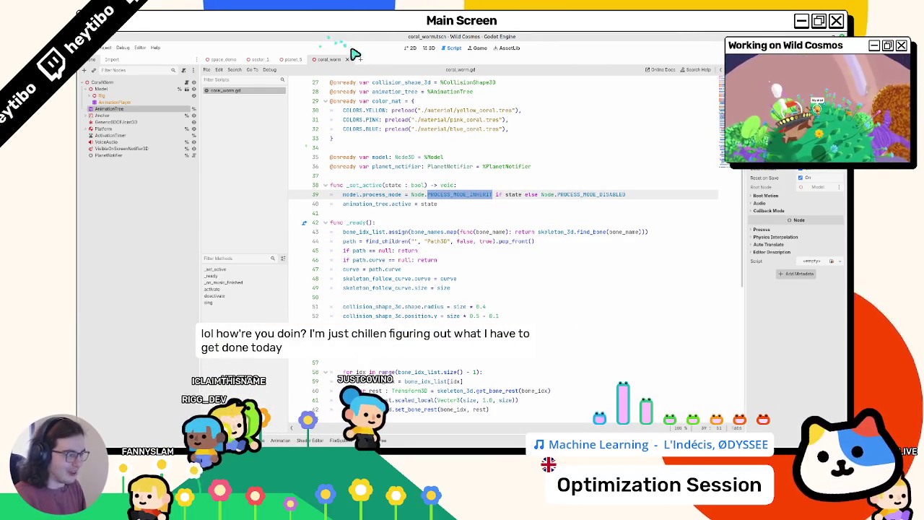
click(435, 144)
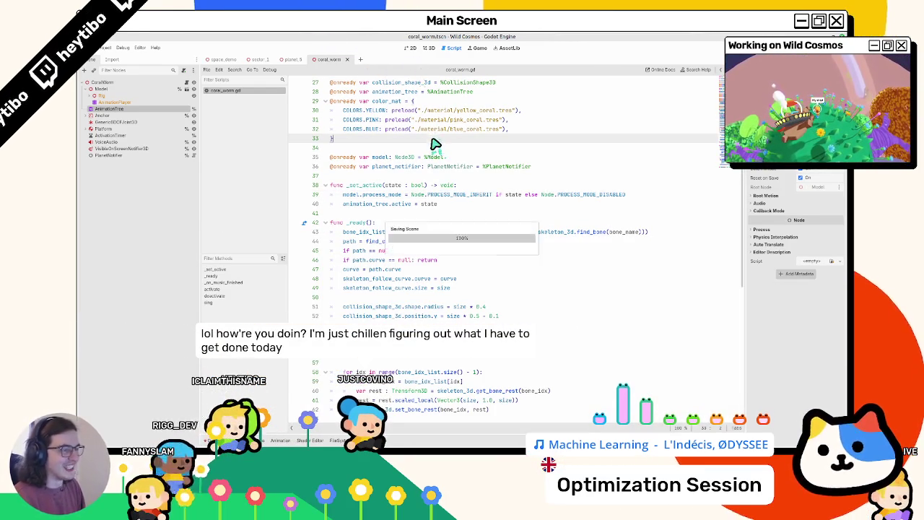
click(428, 48)
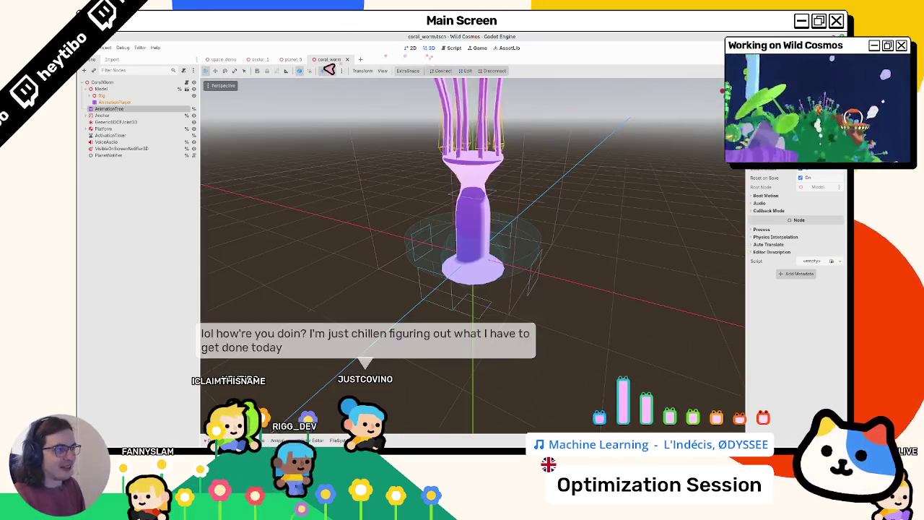
Close the coral_worm and sector_1 scene tabs, leaving space_demo open.
click(347, 59)
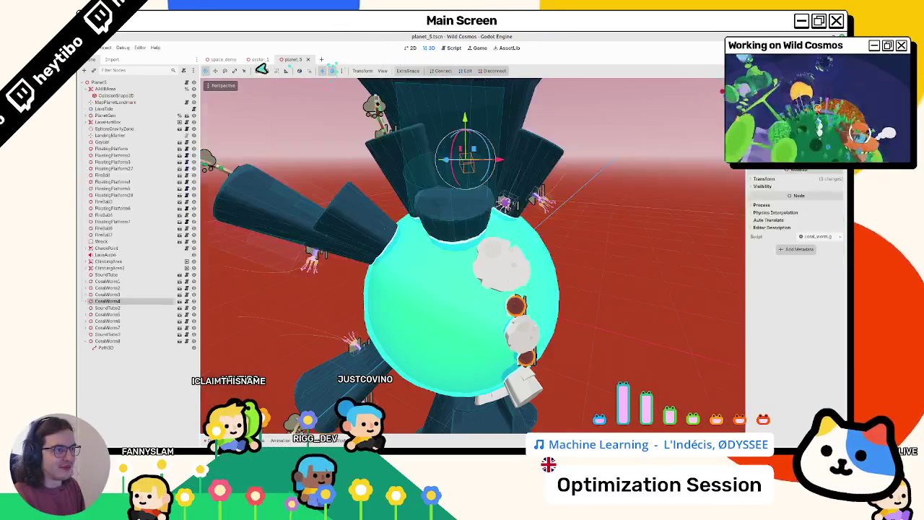
mouse_move(347, 162)
mouse_down()
mouse_move(427, 189)
mouse_move(341, 190)
mouse_up()
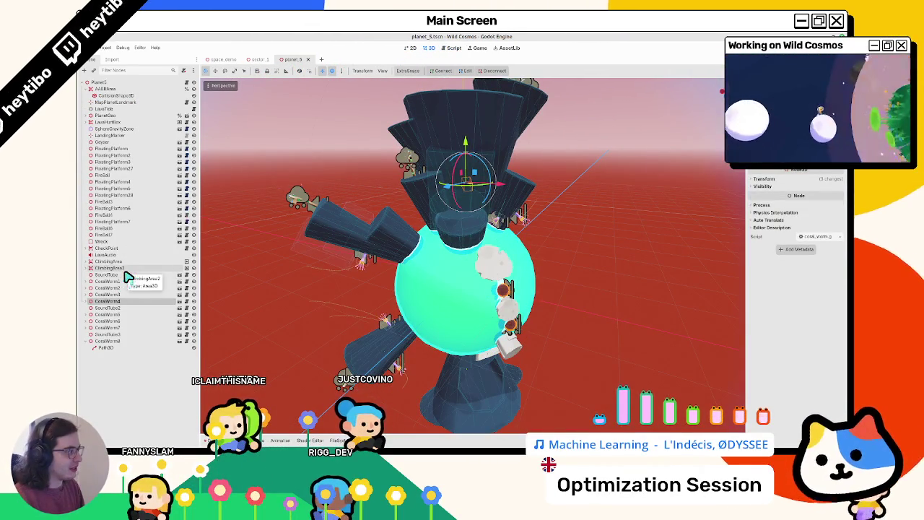
drag(745, 173, 634, 171)
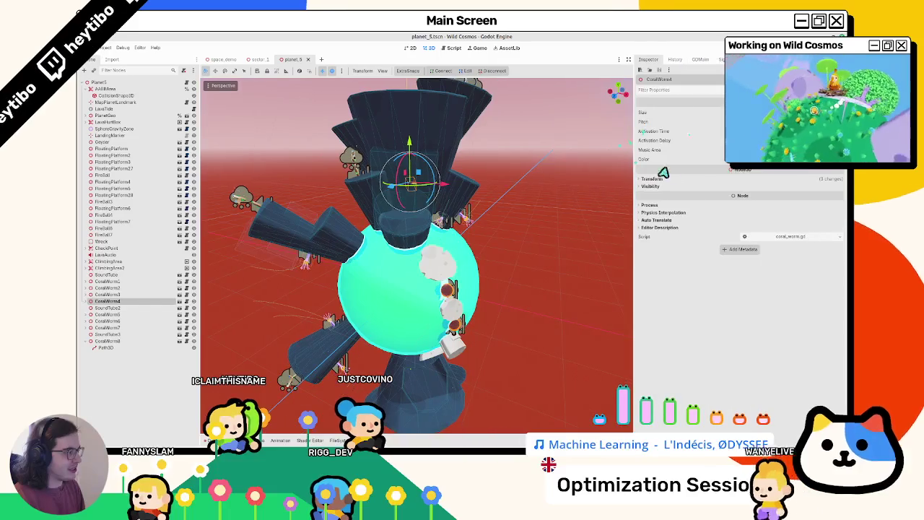
click(260, 60)
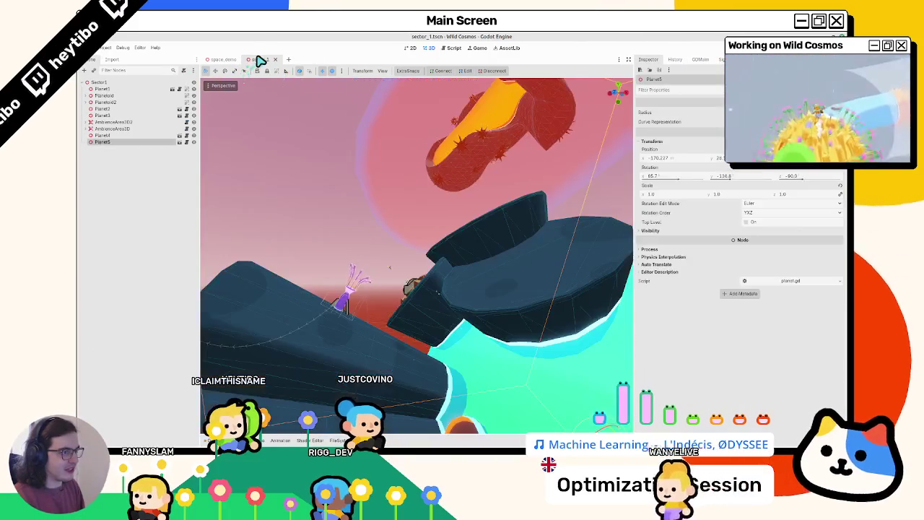
middle_click(260, 59)
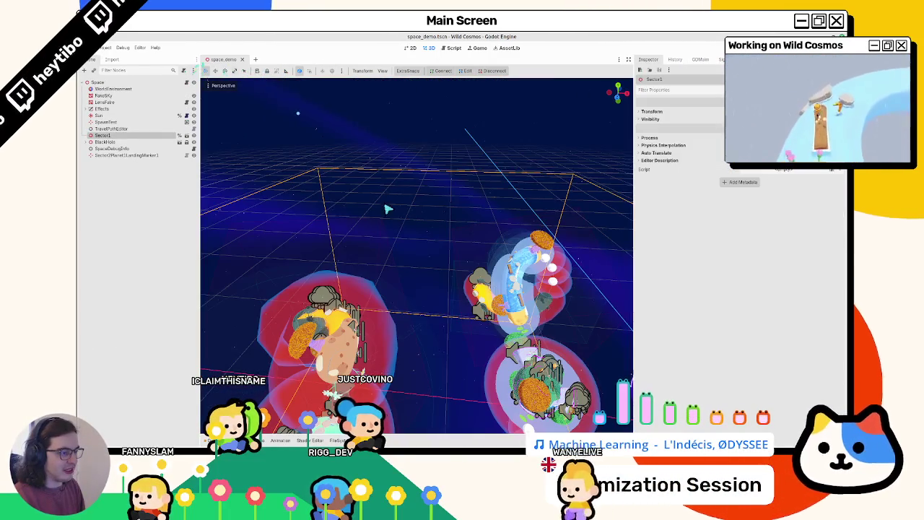
Briefly run a chosen scene, stop it, and show space.gd in the script editor.
key(ctrl+shift+F5)
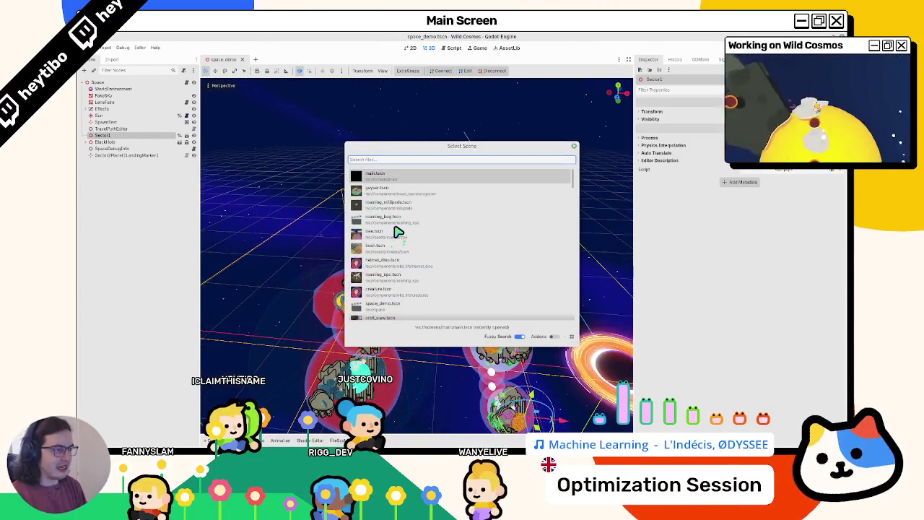
key(Return)
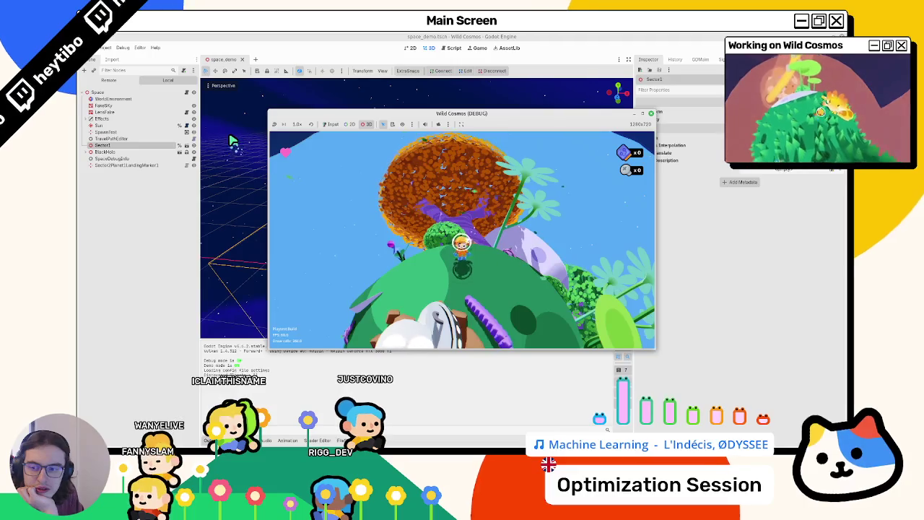
key(F8)
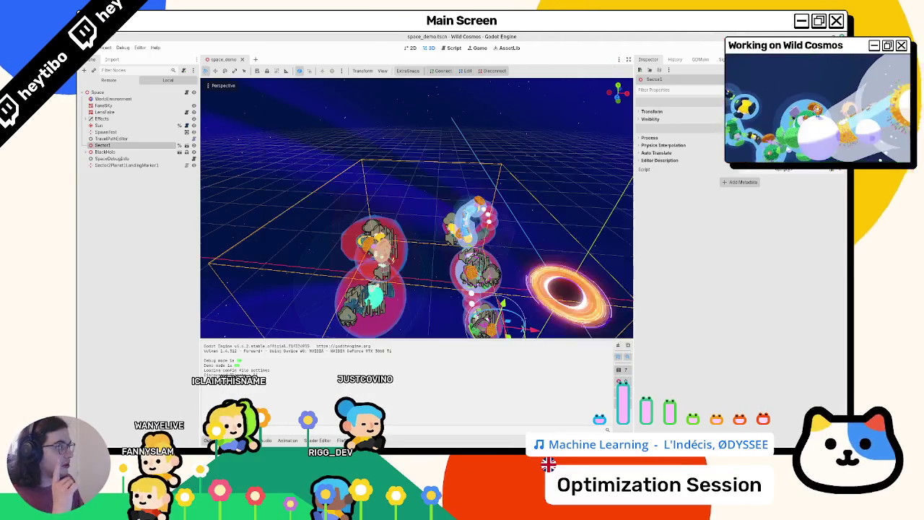
click(453, 49)
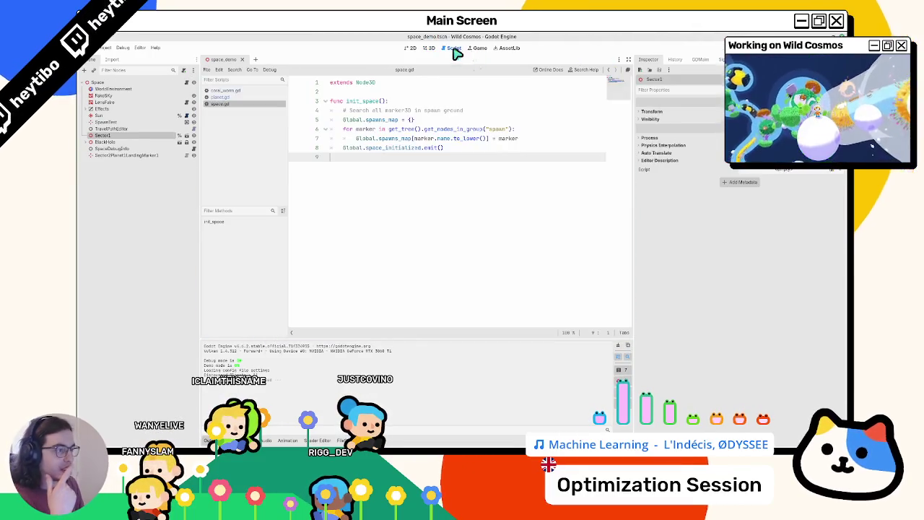
Open coral_worm.gd from the script list and widen the code area.
click(247, 91)
click(248, 97)
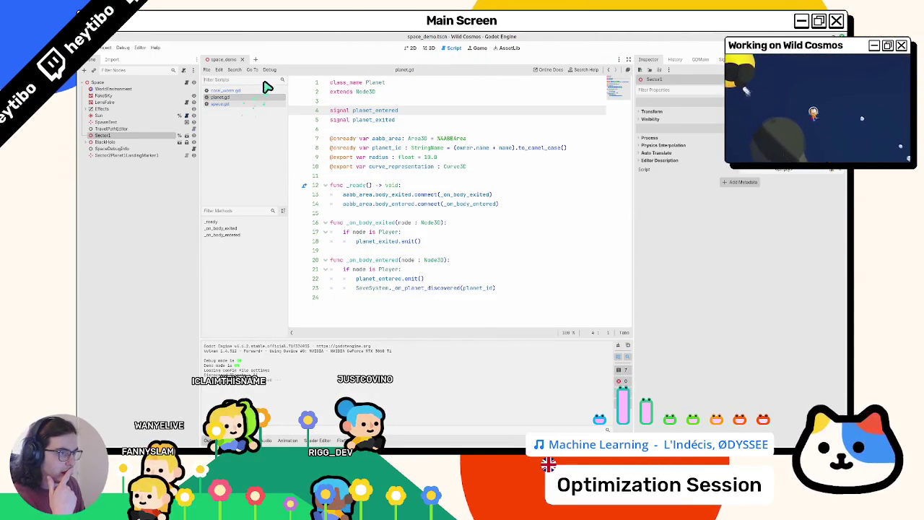
click(264, 90)
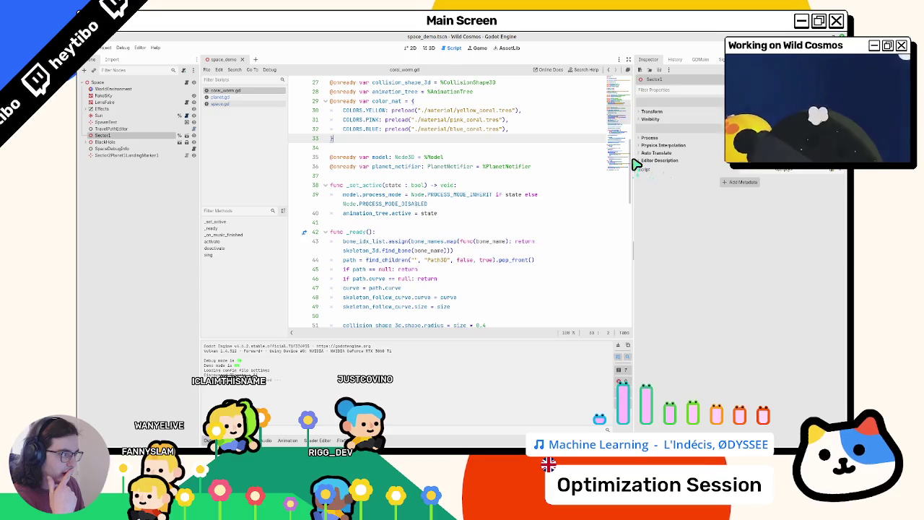
drag(633, 163, 777, 165)
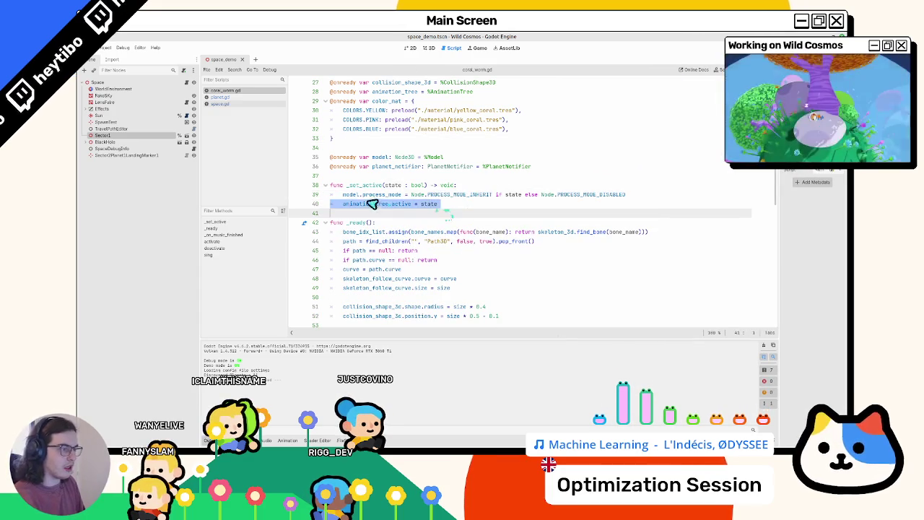
Switch _set_active to toggle animation_tree.process_mode instead of animation_tree.active, then run the scene.
drag(345, 195, 478, 195)
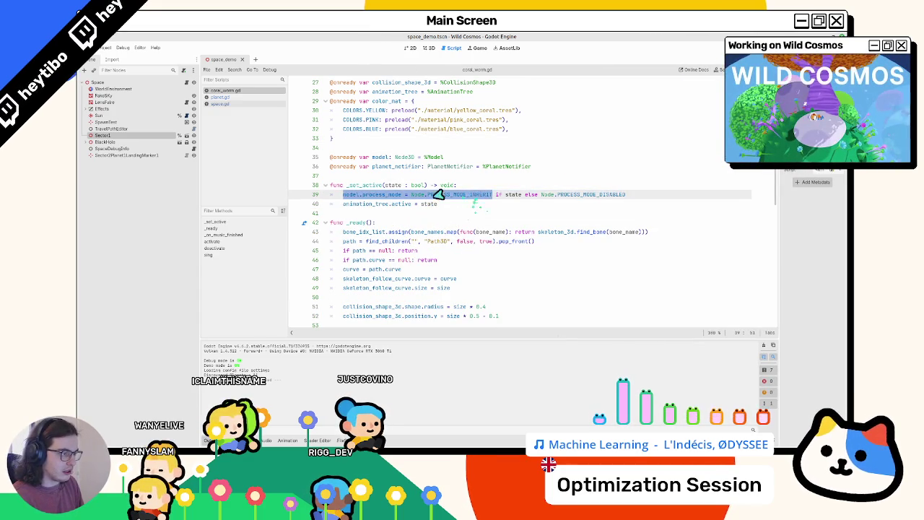
click(355, 204)
text(model.process_mode = Node.PROCESS_MODE_INHERIT if state else Node.PROCESS_MODE_DISABLED)
click(347, 212)
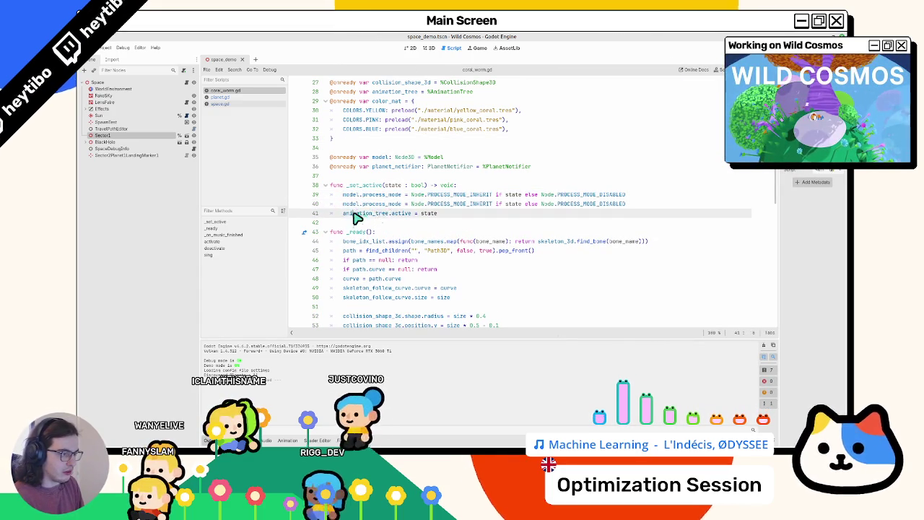
click(355, 206)
click(359, 215)
key(ctrl+shift+k)
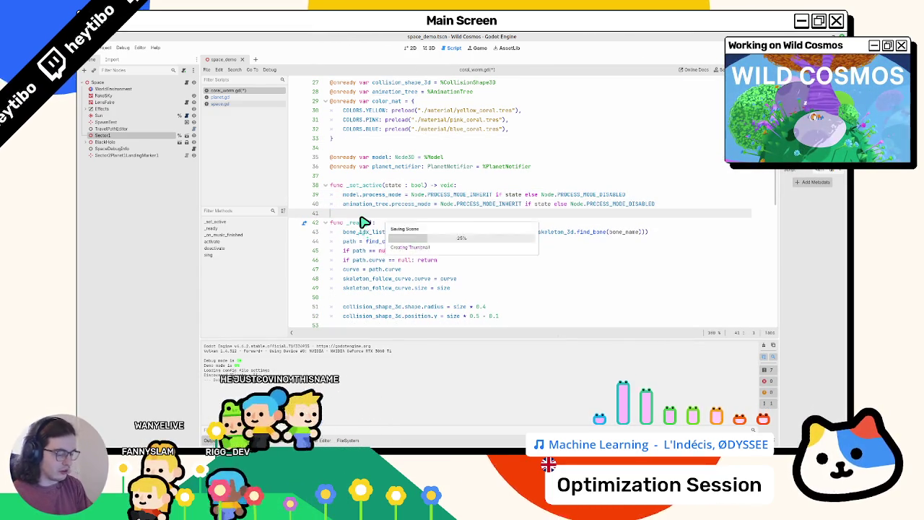
key(ctrl+shift+o)
key(Return)
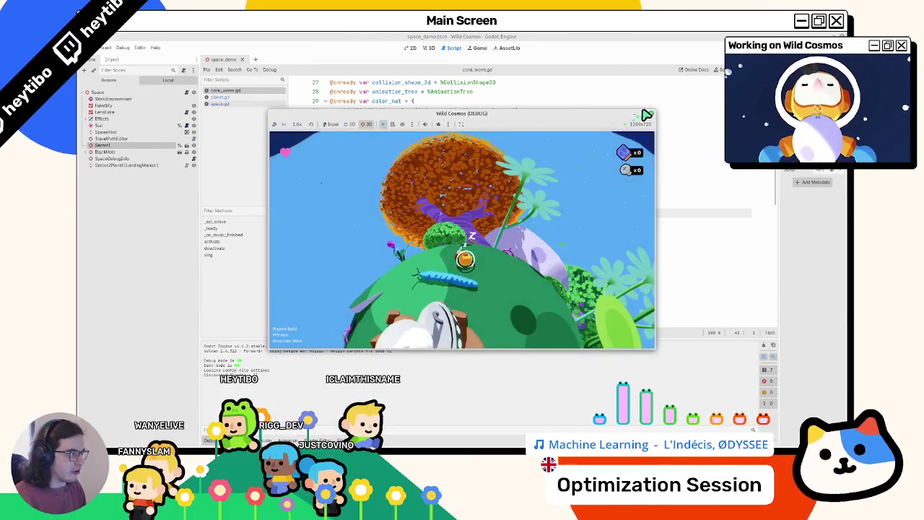
Maximize the debug window and walk the astronaut around the green planet past the crashed ship.
click(645, 118)
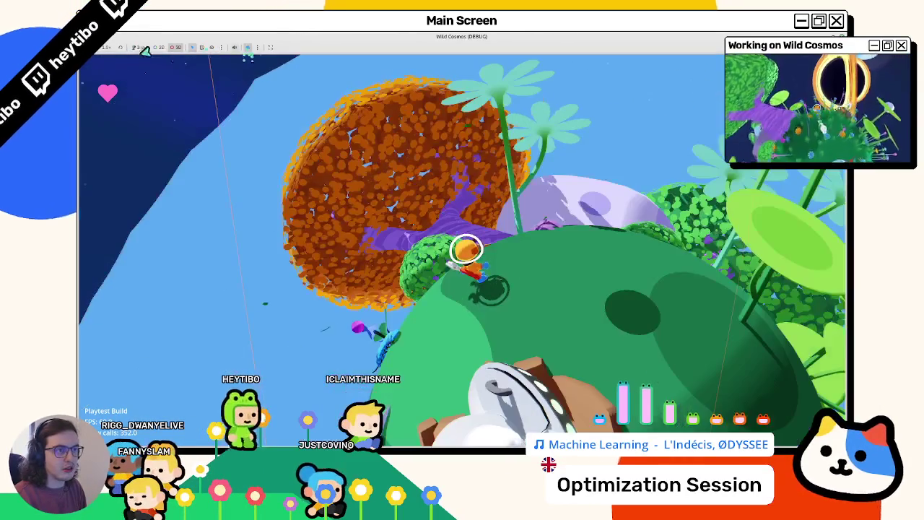
click(269, 49)
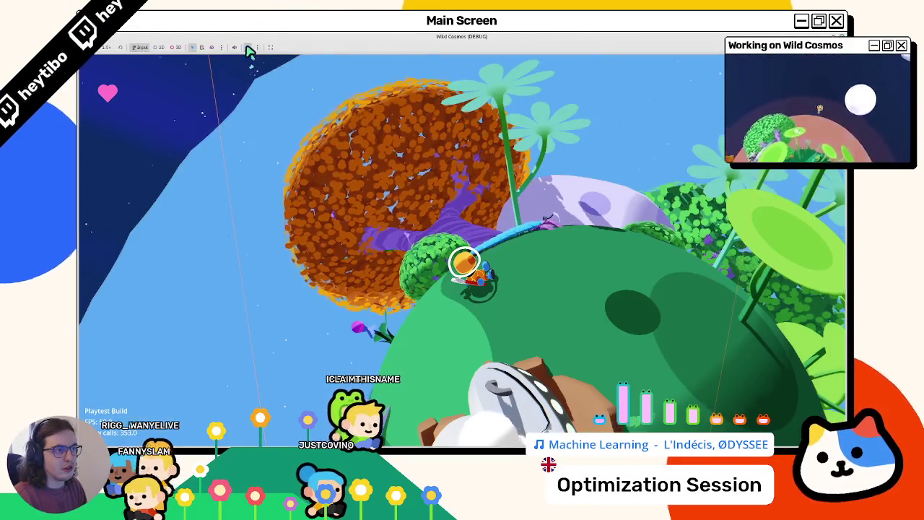
key(w)
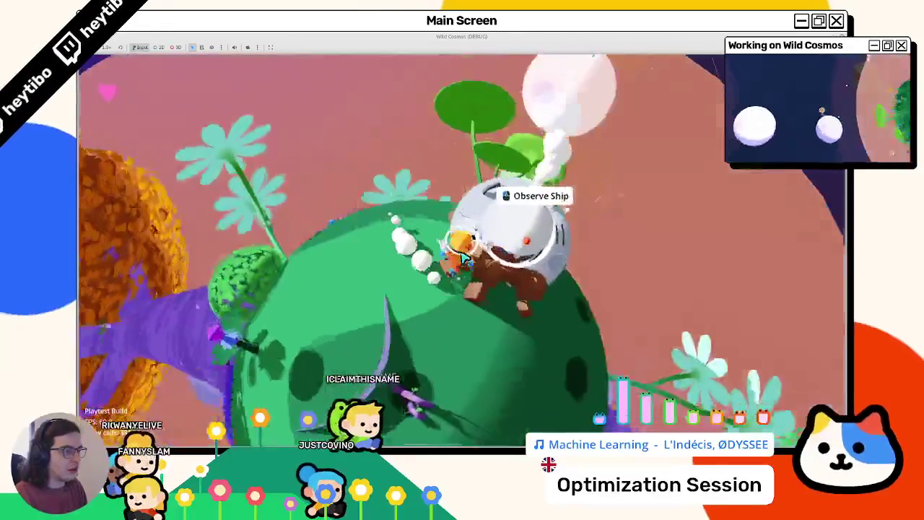
key(w)
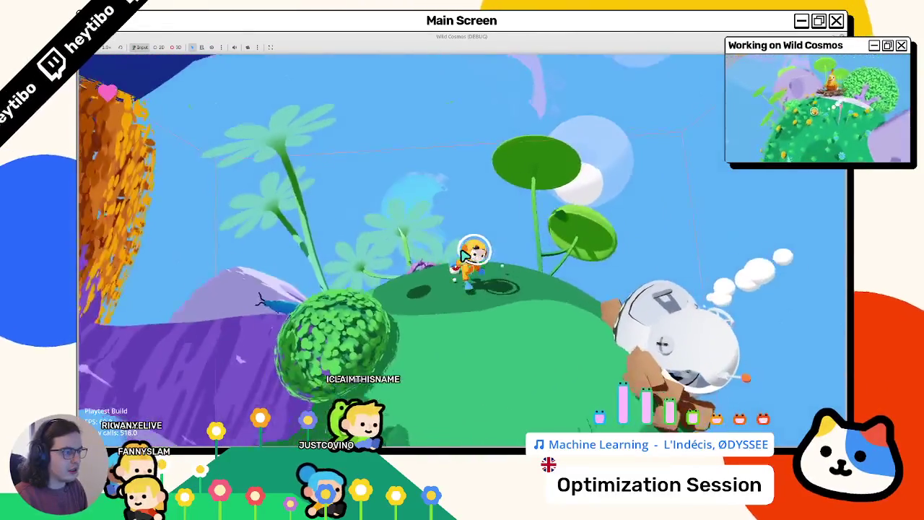
key(w)
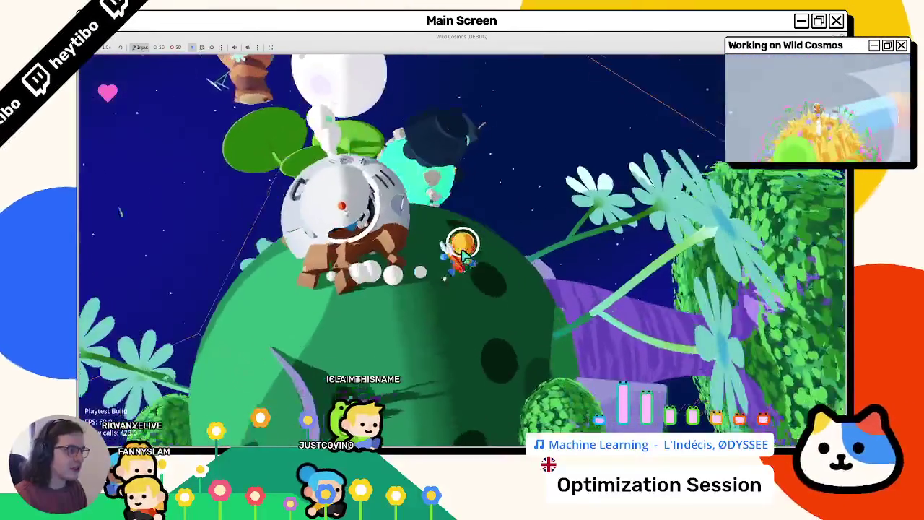
key(w)
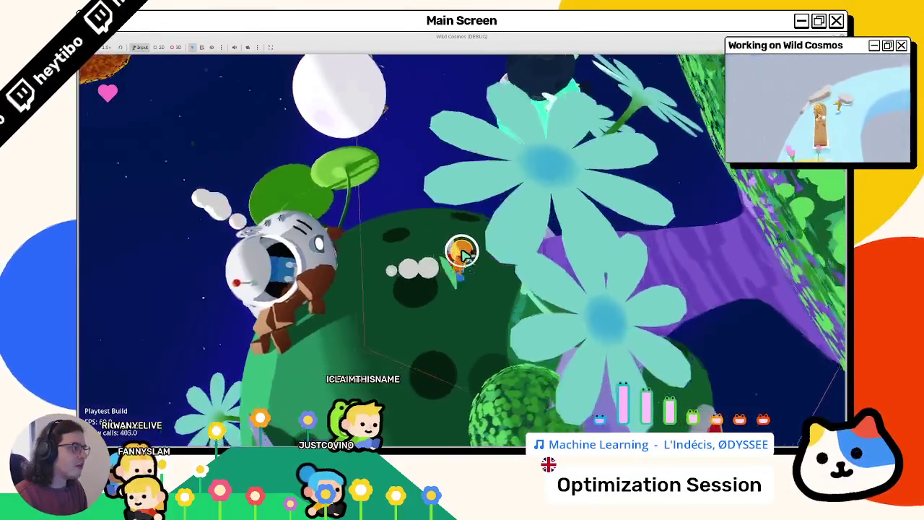
key(w)
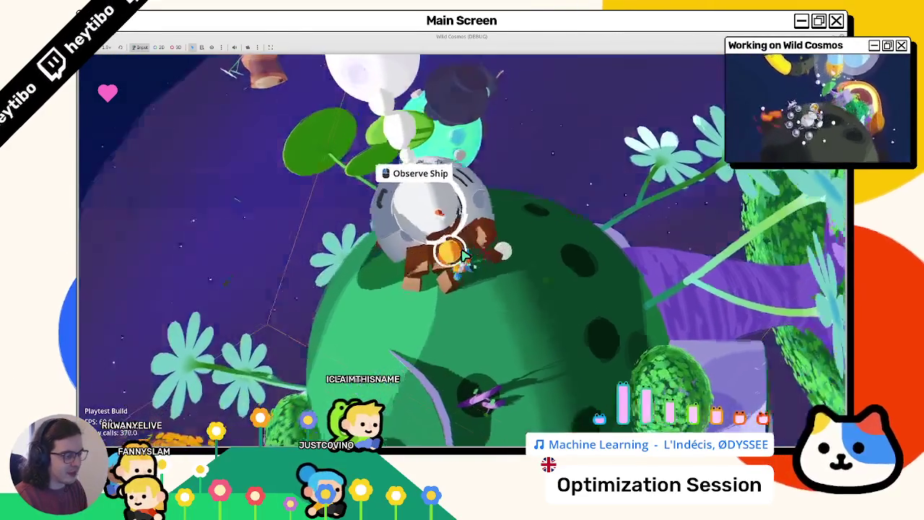
key(a)
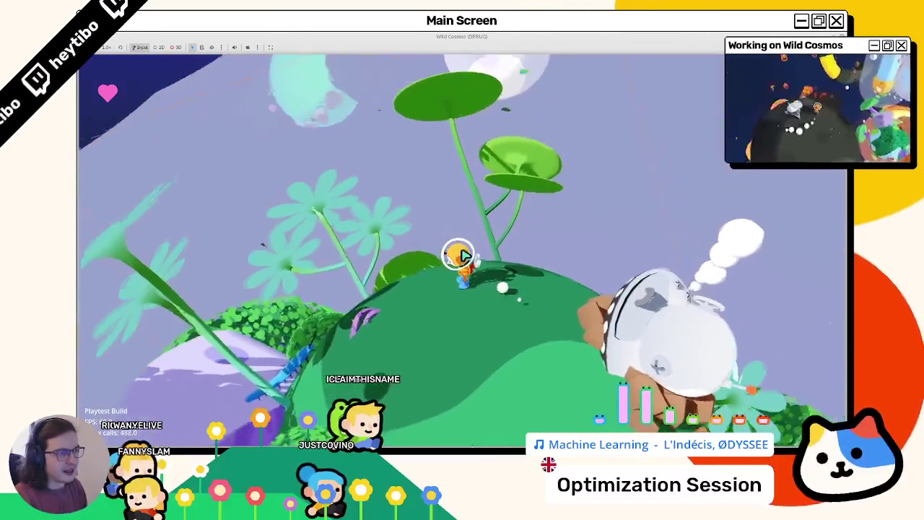
Stop the game, undo the process_mode edit to restore animation_tree.active, and return to 3D.
key(F8)
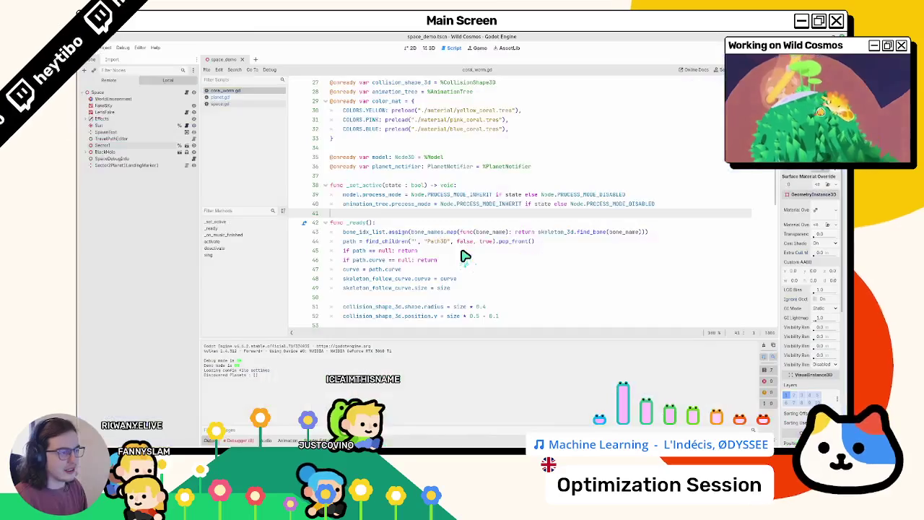
key(ctrl+z)
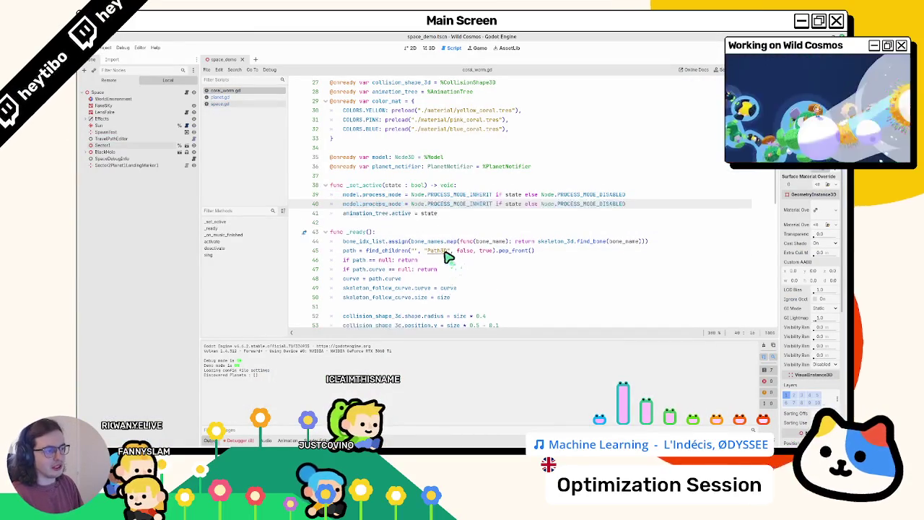
key(ctrl+z)
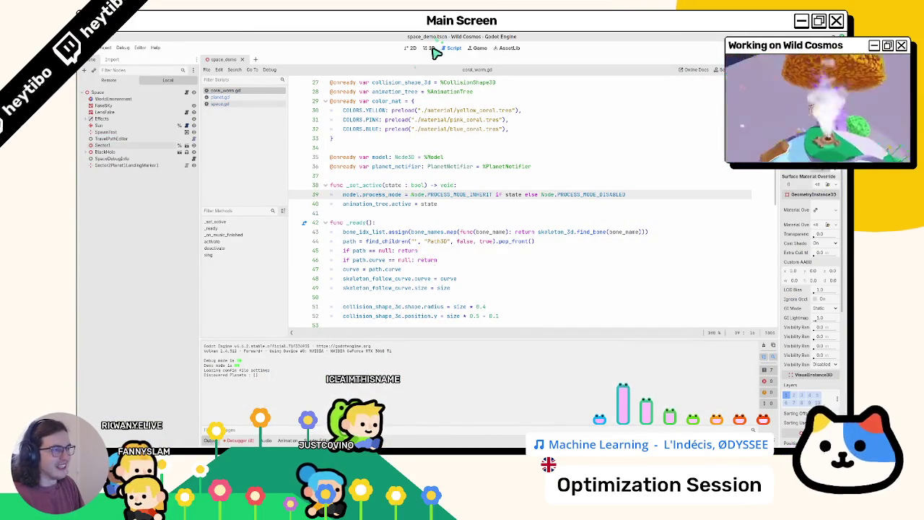
click(430, 49)
scroll(412, 213, up, 3)
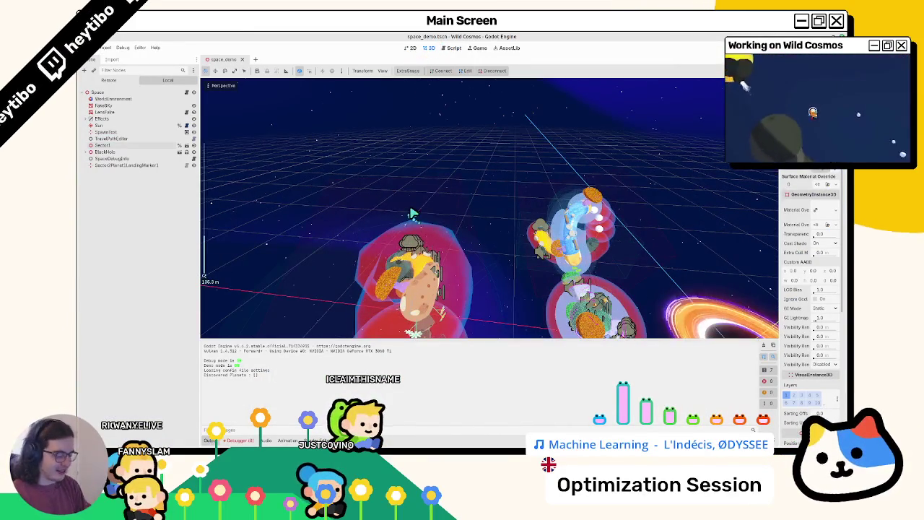
Open coral_worm.tscn via the 'worm' search and view its AnimationTree graph and animation tracks.
key(ctrl+shift+o)
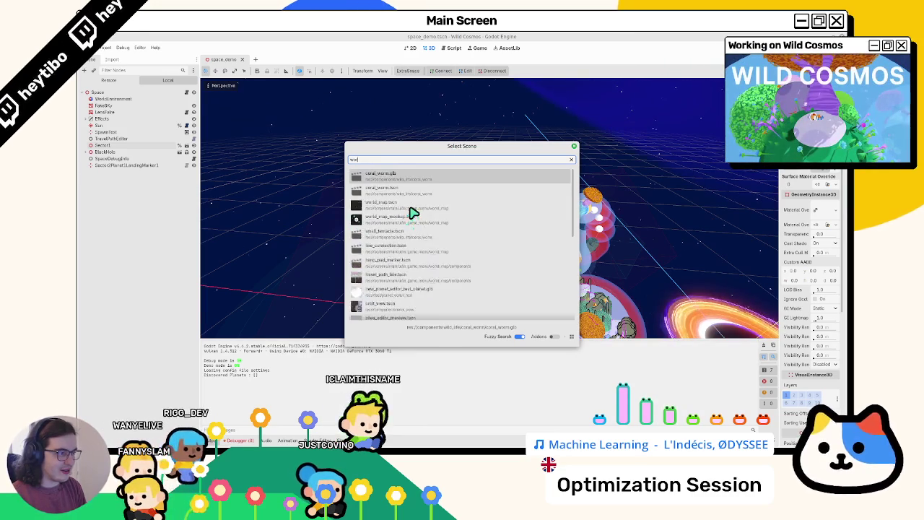
text(worm)
key(Down)
key(Return)
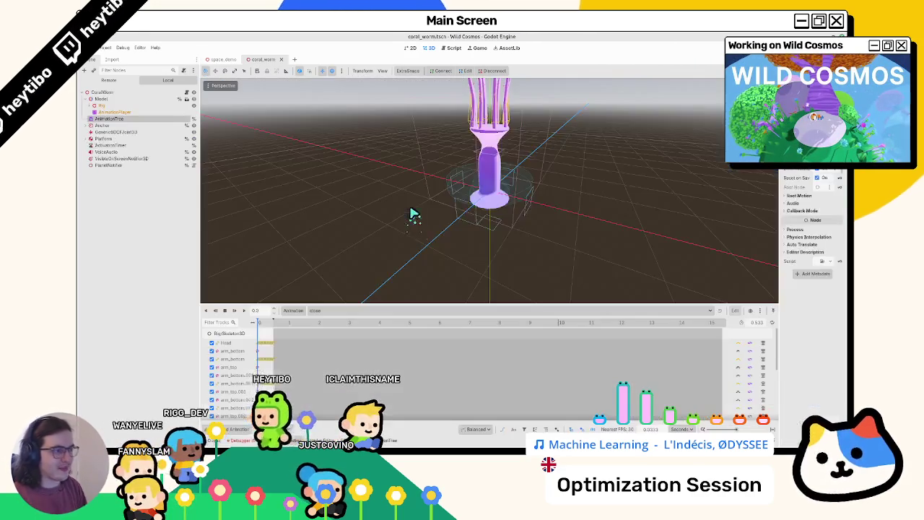
click(107, 118)
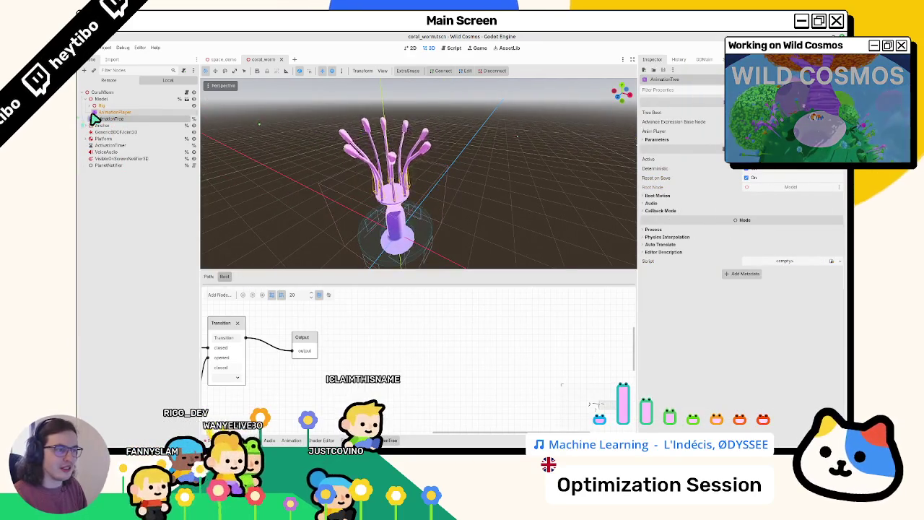
click(96, 113)
click(97, 120)
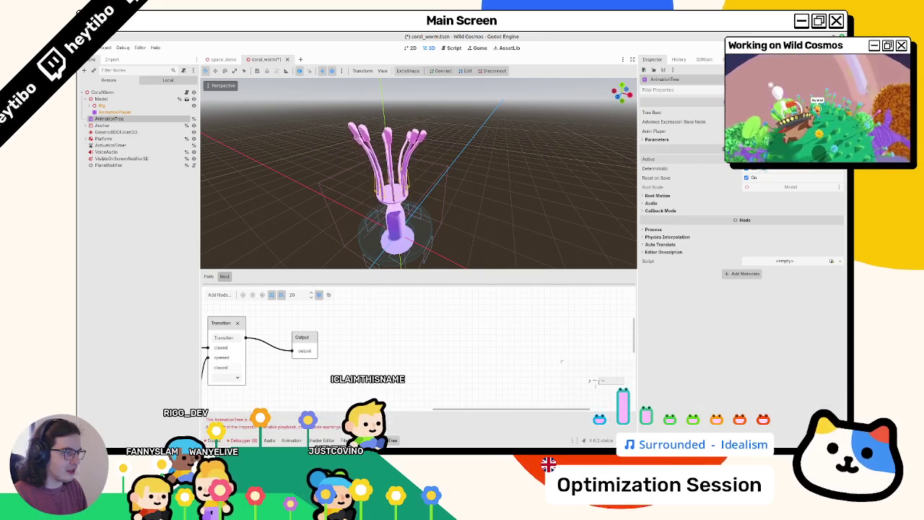
Set the Model node's process mode to Always.
click(102, 99)
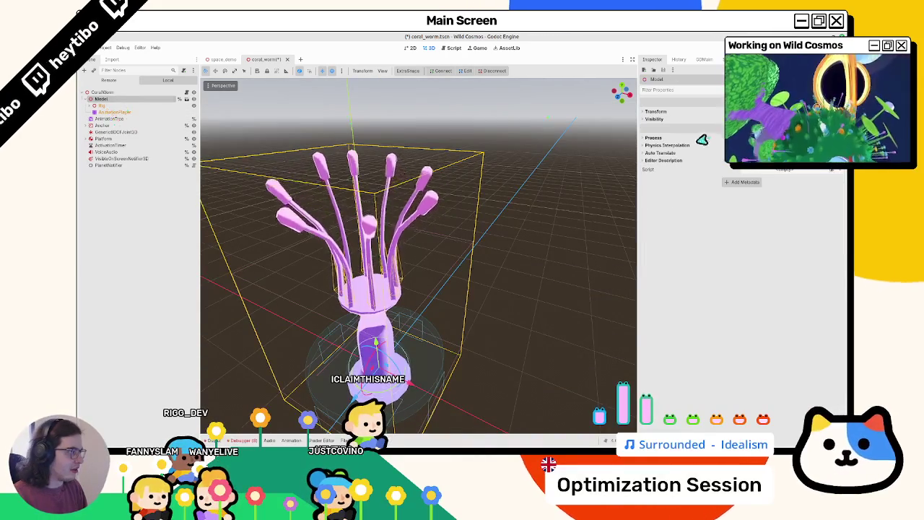
click(758, 145)
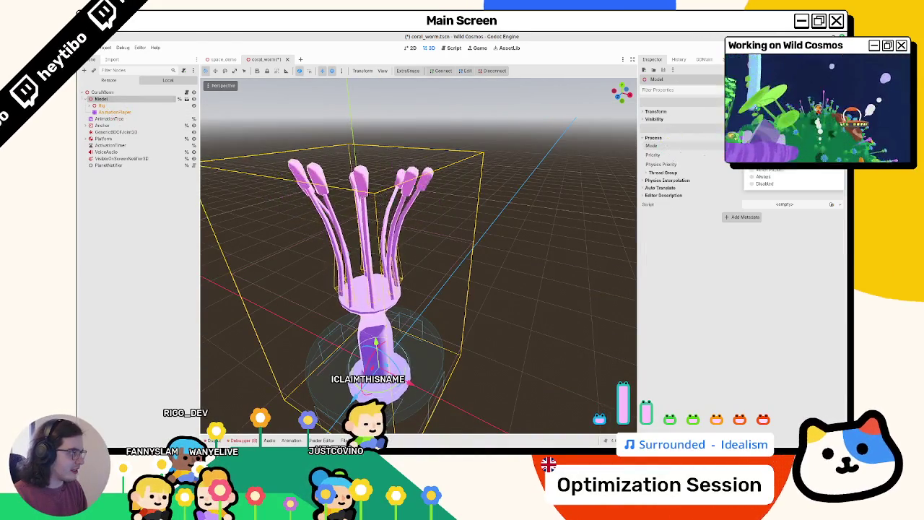
click(768, 177)
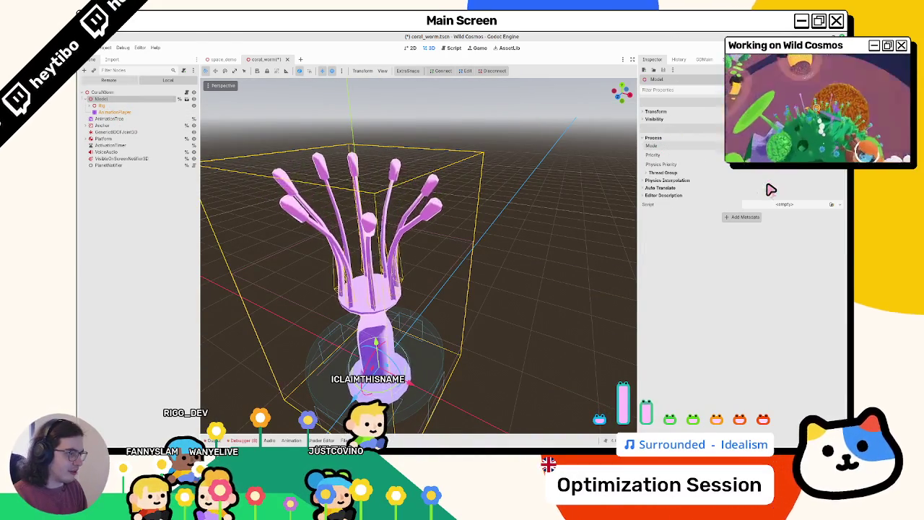
Select the AnimationPlayer node to bring up its animation timeline.
click(109, 119)
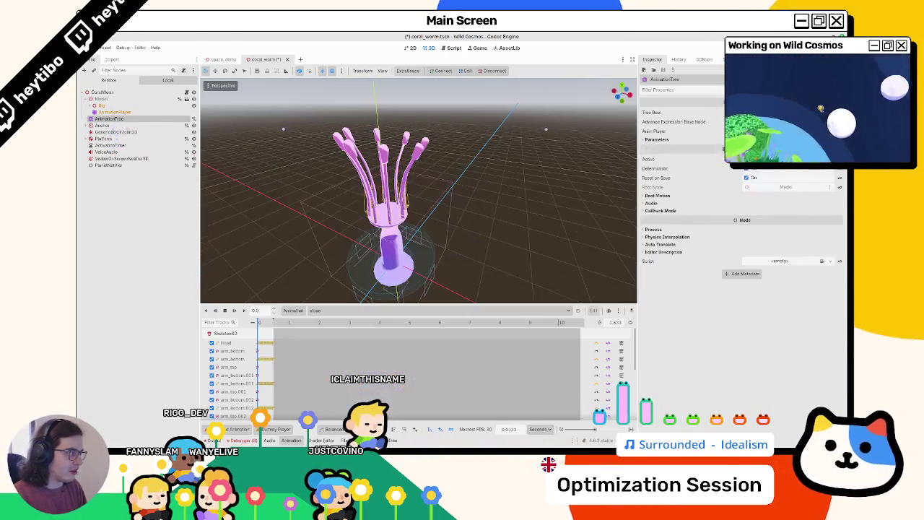
click(101, 112)
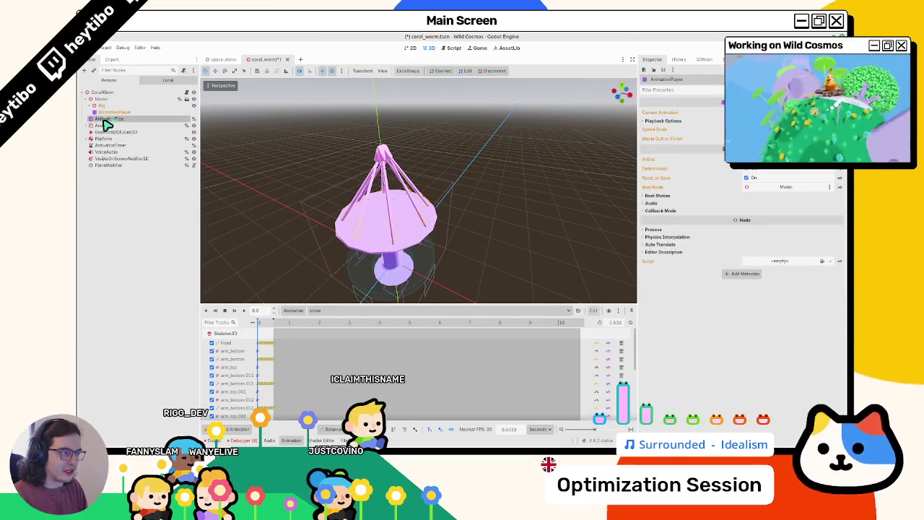
click(104, 119)
click(95, 112)
click(95, 112)
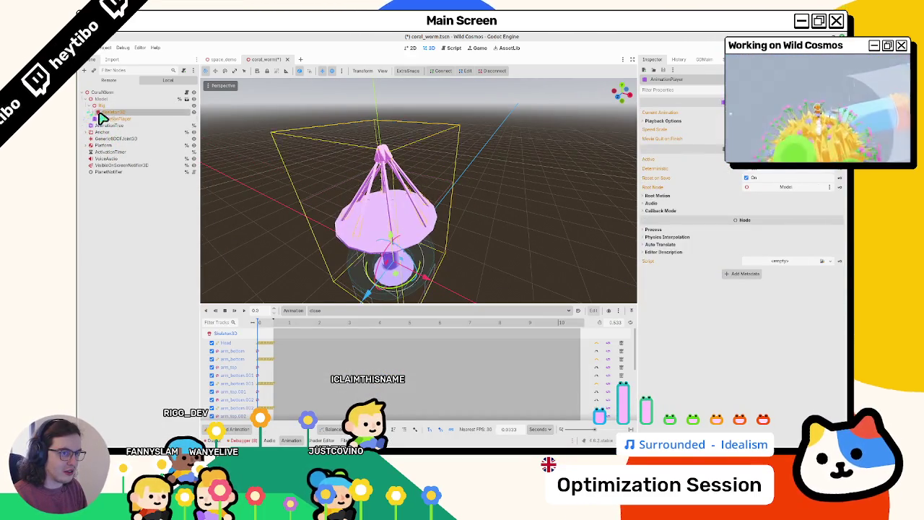
click(101, 119)
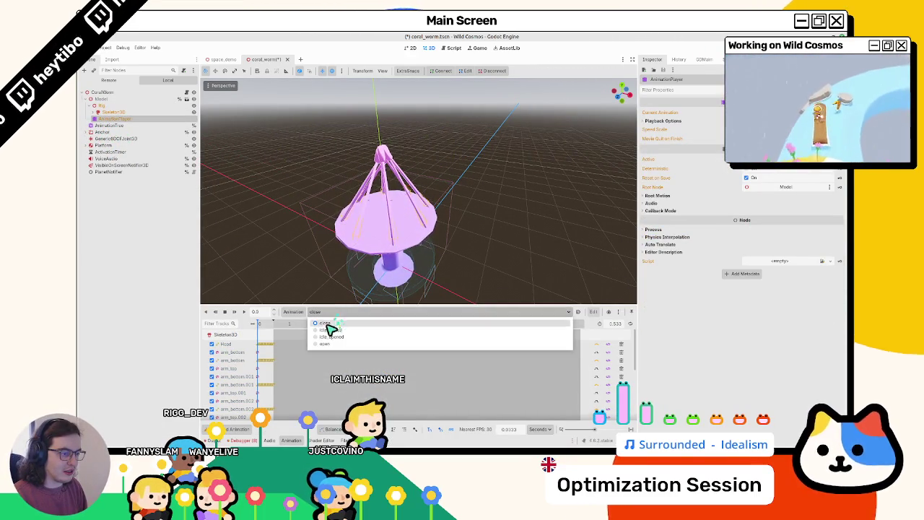
Preview the idle_closed, open and idle_opened animations, leaving idle_opened shown.
click(329, 327)
click(334, 312)
click(322, 343)
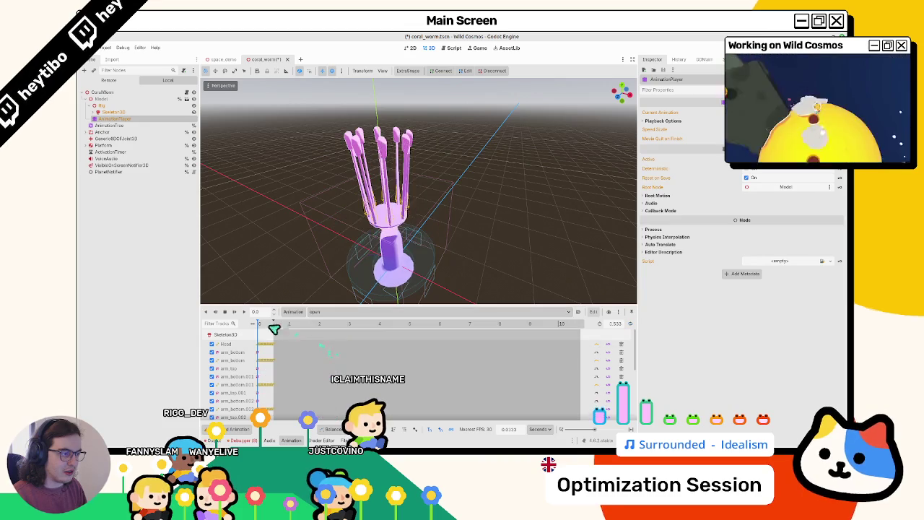
click(325, 316)
click(330, 335)
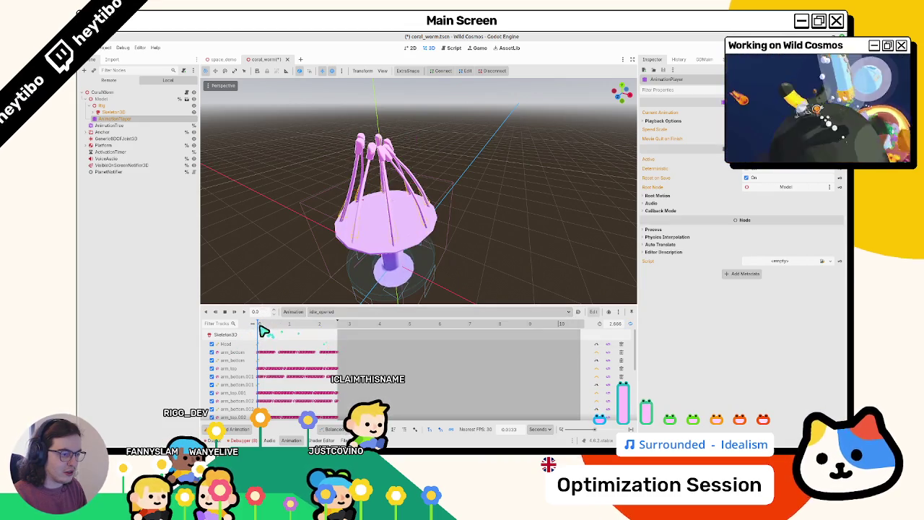
click(351, 315)
click(351, 316)
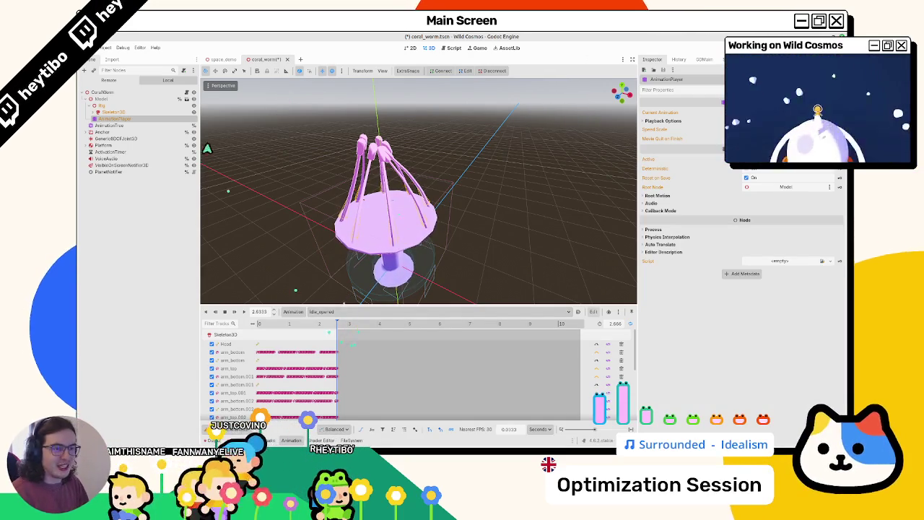
Compare the AnimationTree's transition graph with the Model's Process Mode options.
click(115, 126)
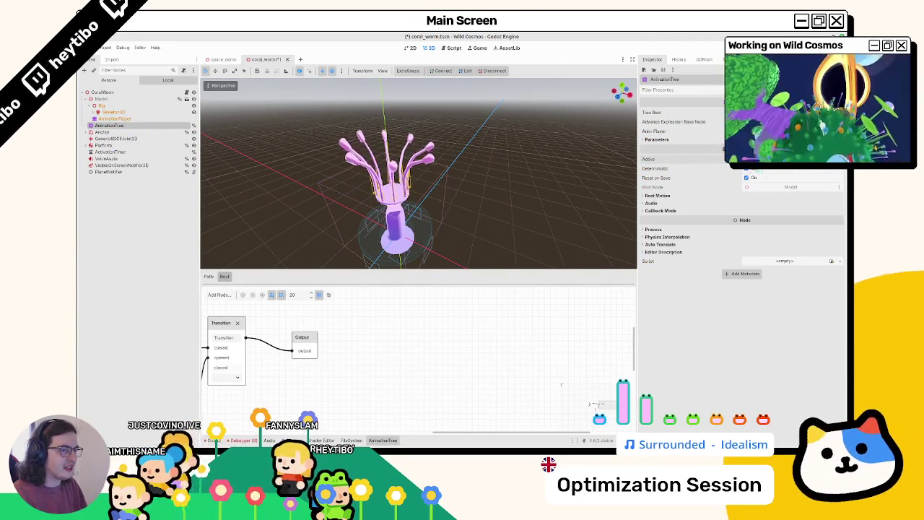
double_click(102, 99)
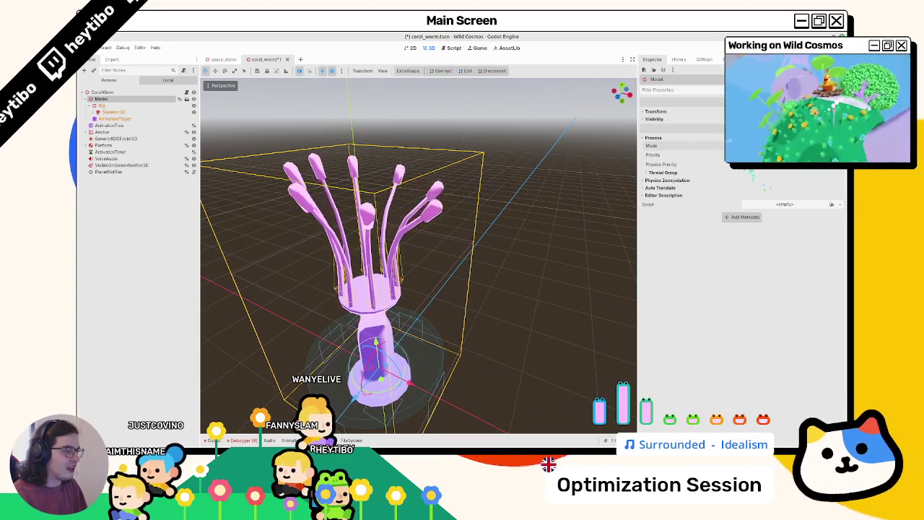
click(785, 145)
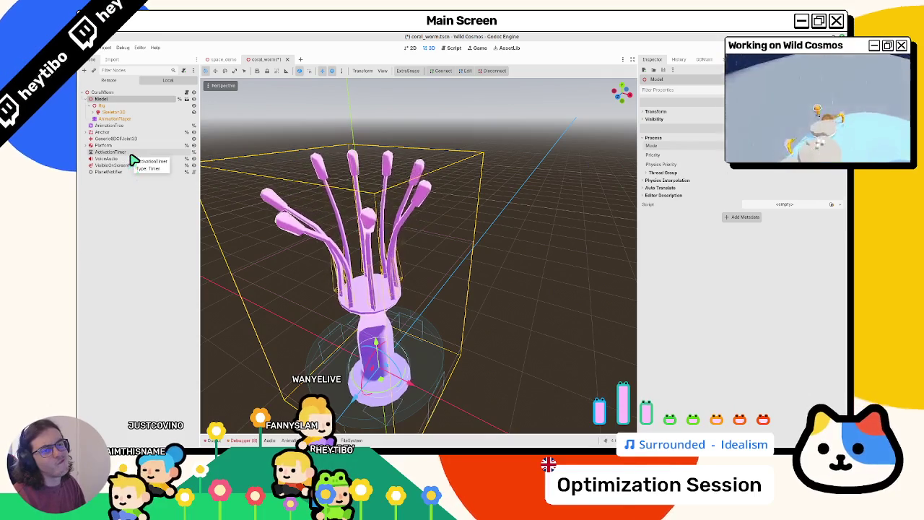
click(122, 126)
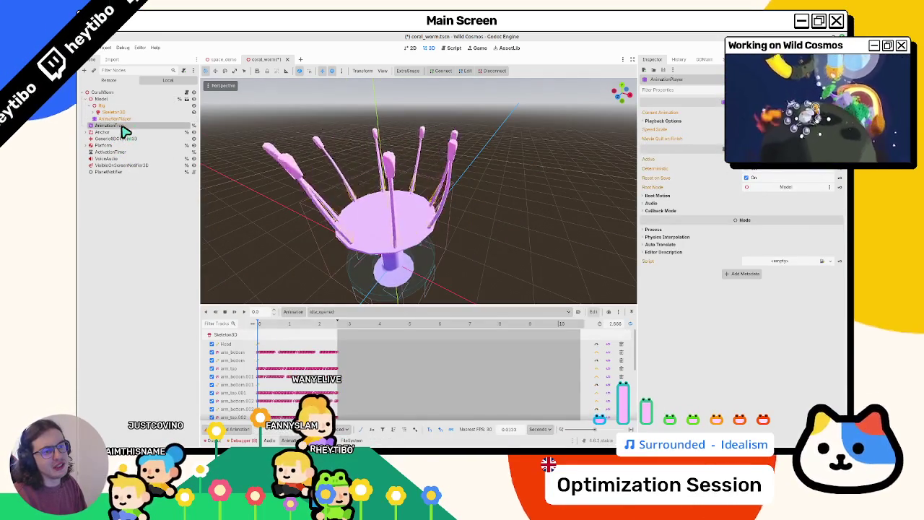
click(121, 126)
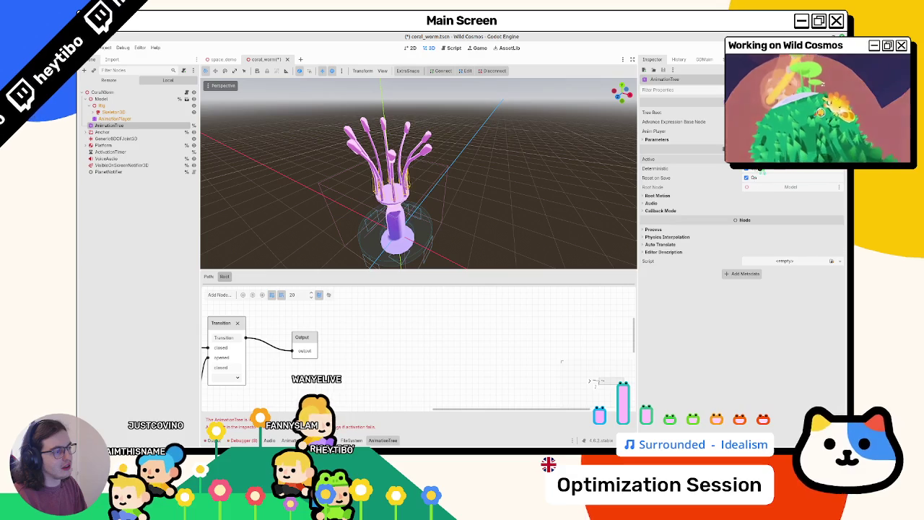
Hide the graph editor to enlarge the 3D view and show the Model's properties.
click(108, 99)
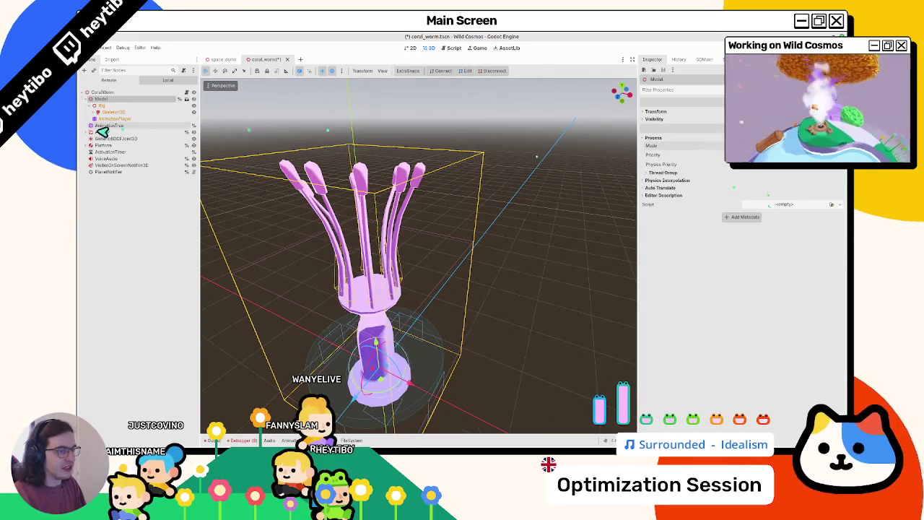
click(105, 126)
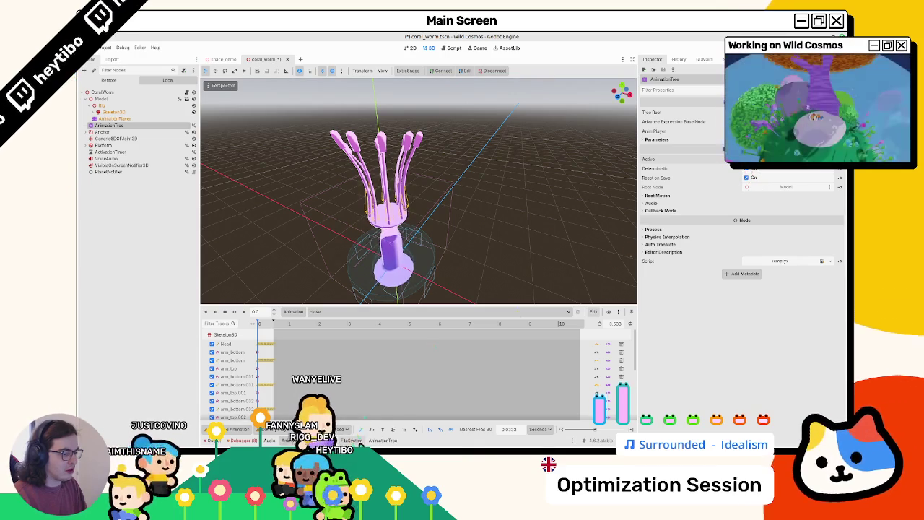
click(382, 440)
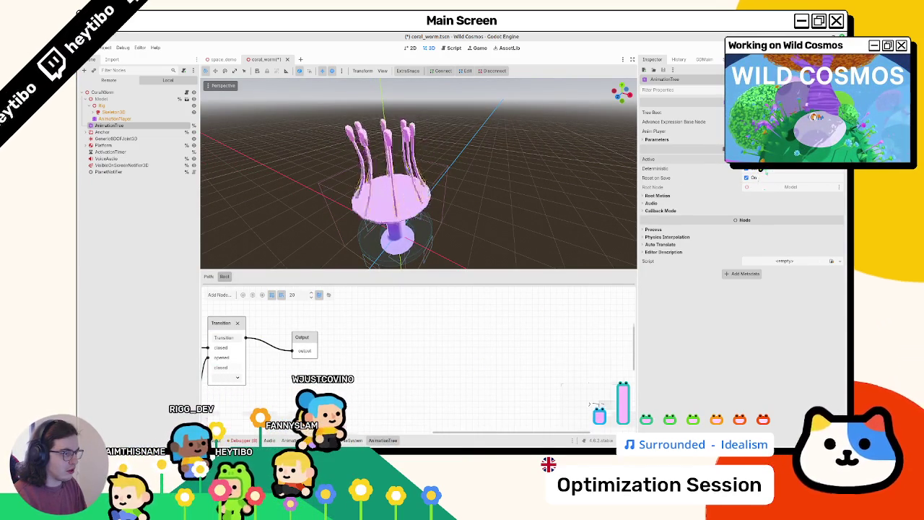
click(380, 441)
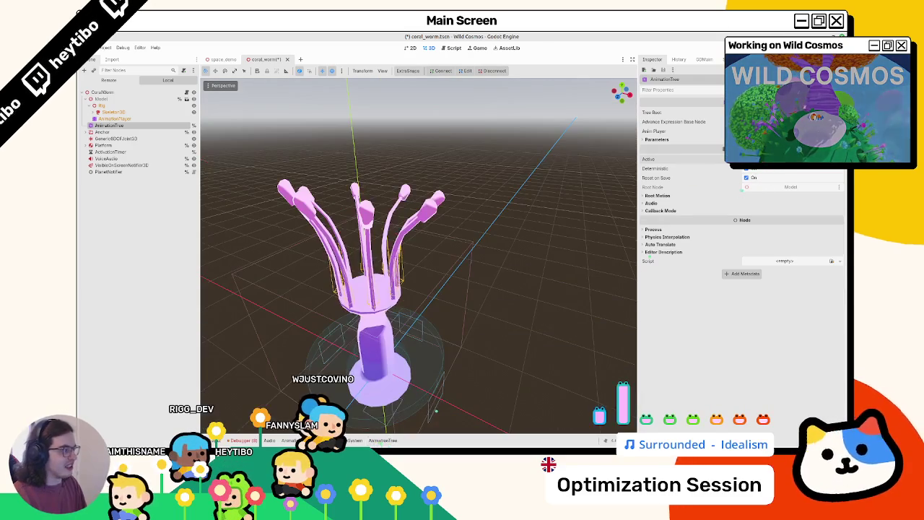
click(119, 99)
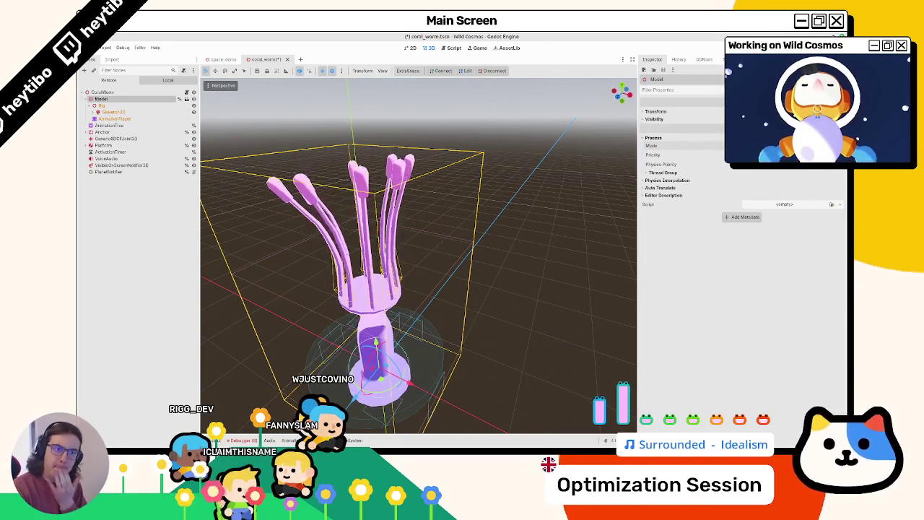
Save the coral worm scene, test-run and stop, then relaunch main.tscn maximized.
key(ctrl+s)
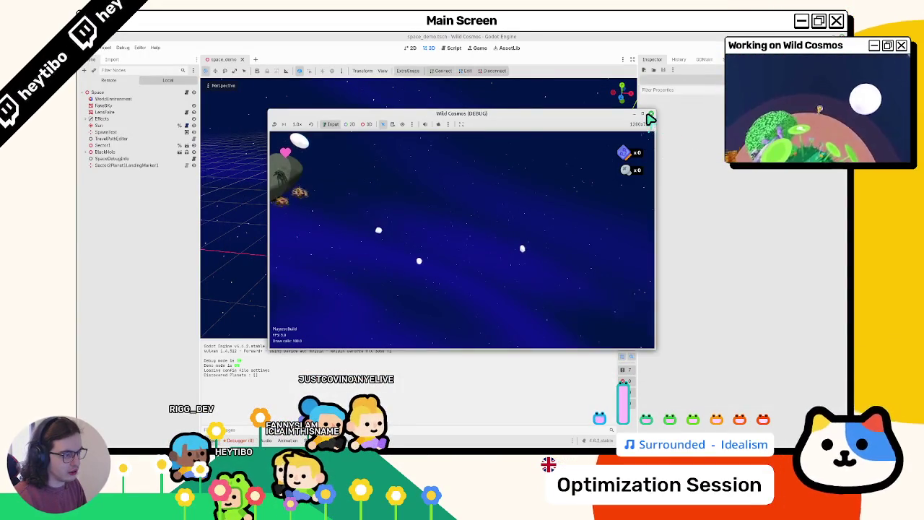
key(F8)
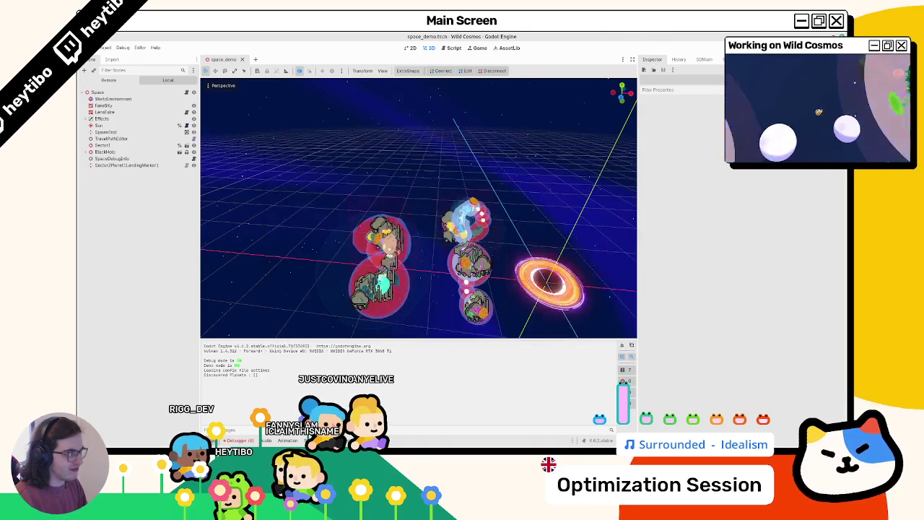
key(ctrl+shift+o)
text(main)
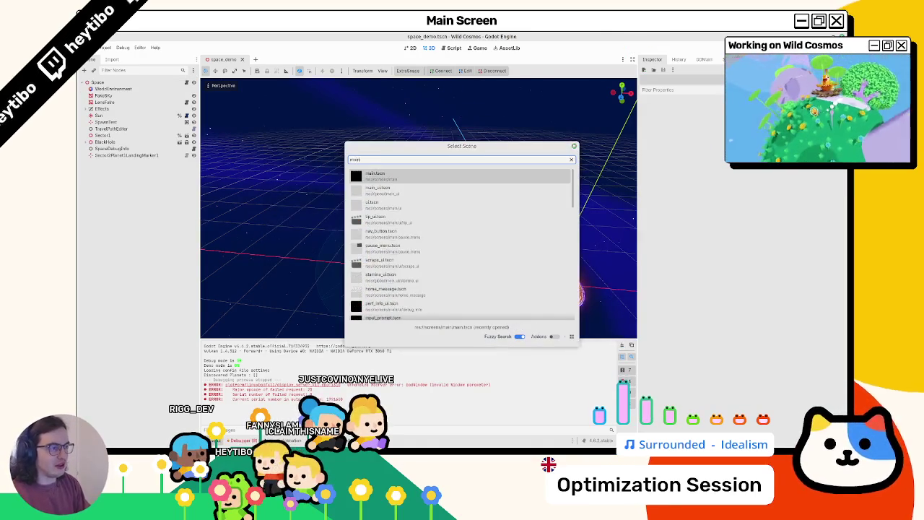
key(Return)
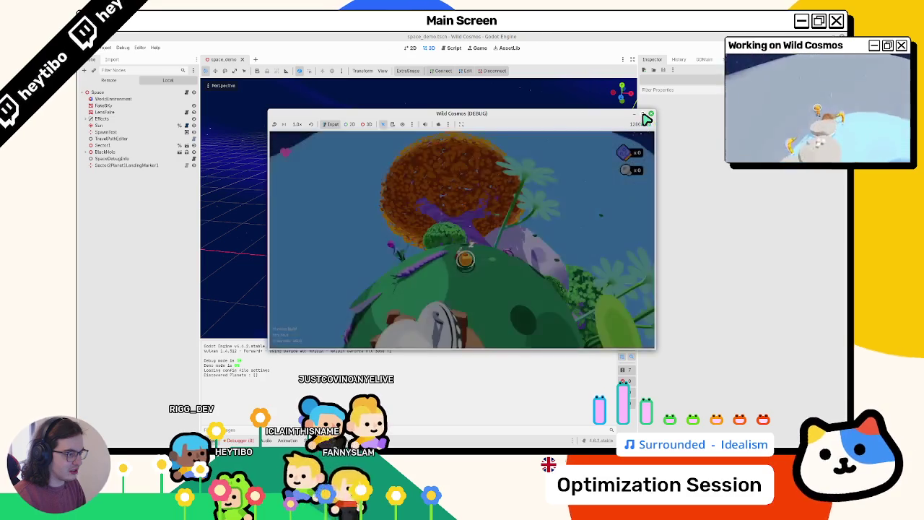
click(646, 115)
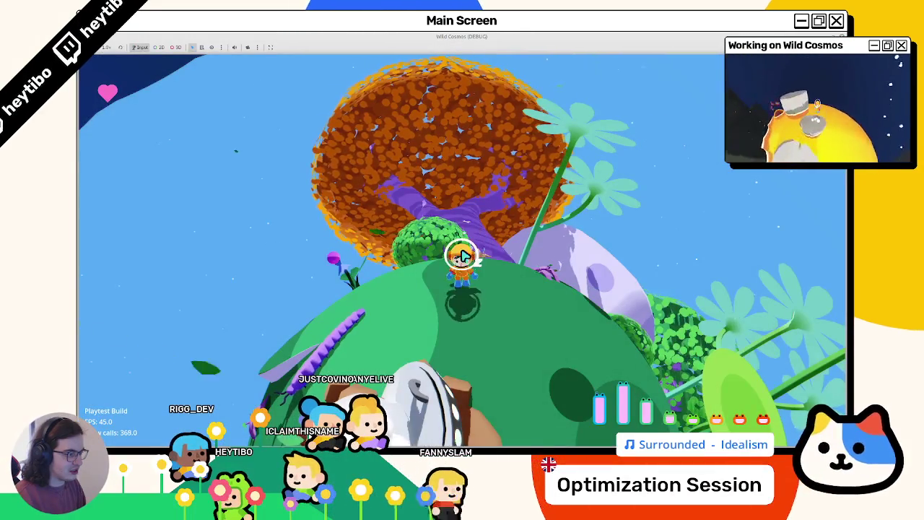
Walk the astronaut past the ship, jump into space and land on the white moon.
key(w)
key(w)
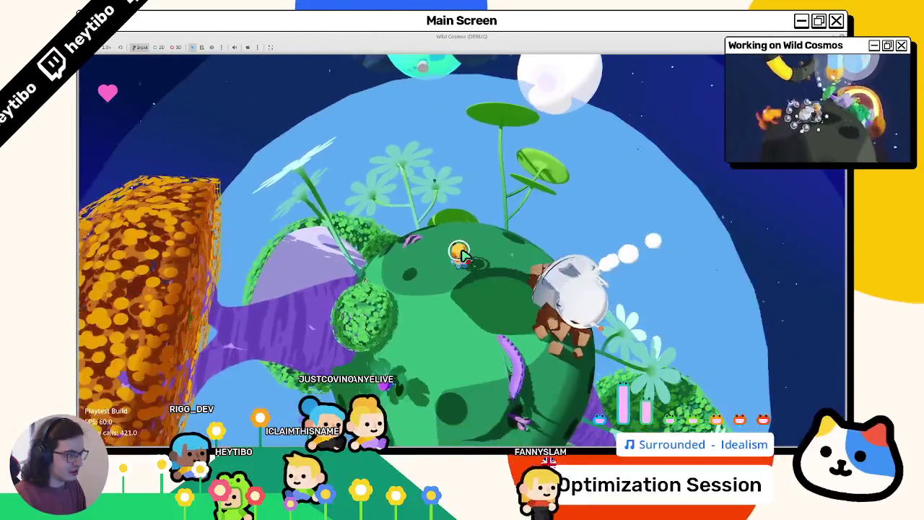
key(w)
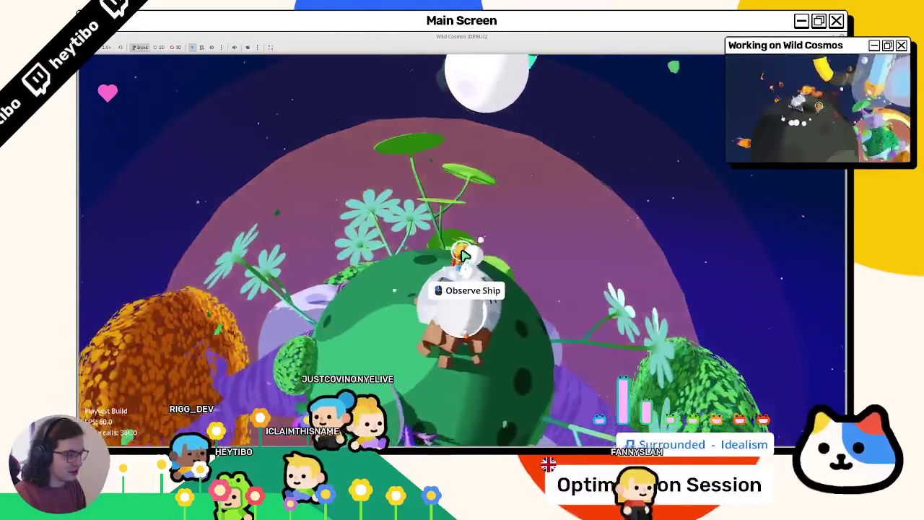
key(w)
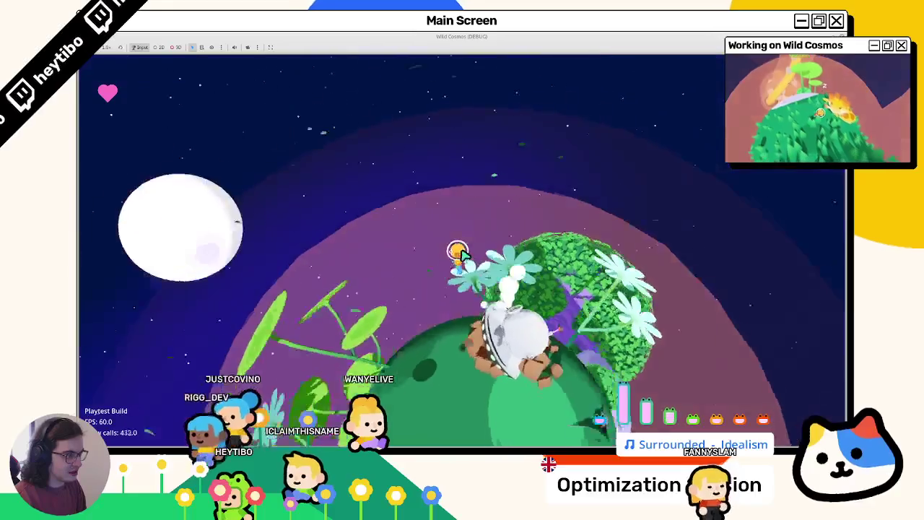
key(space)
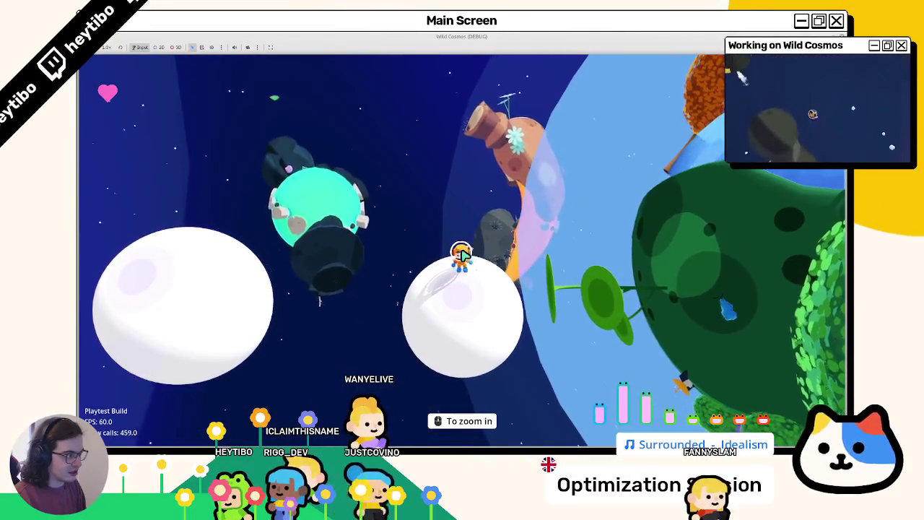
key(w)
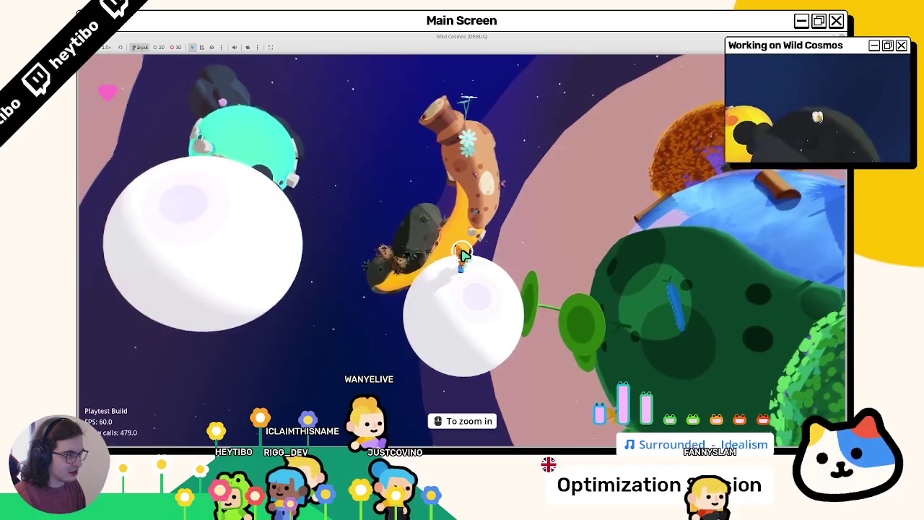
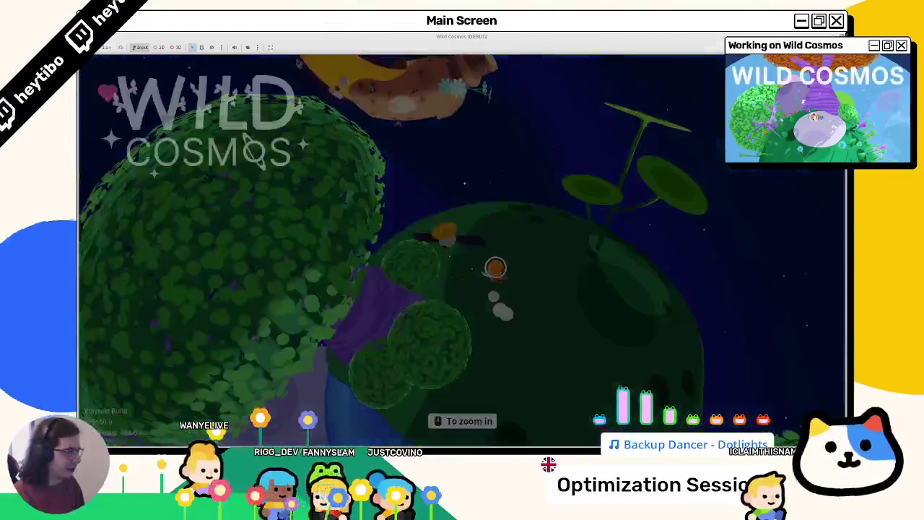
Stop the running game and orbit the coral_worm scene in the 3D view.
key(F8)
drag(471, 246, 473, 229)
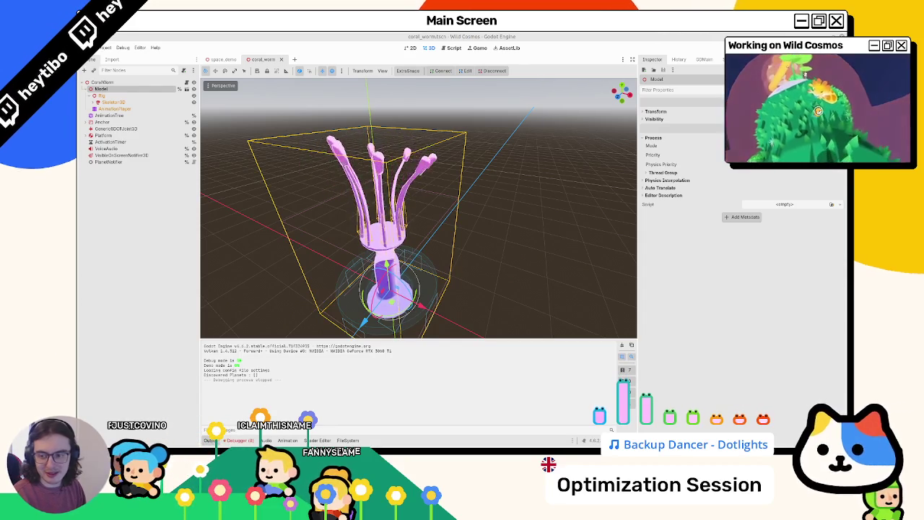
Close the coral_worm scene tab and adjust the game window's window options.
drag(489, 268, 381, 115)
middle_click(266, 59)
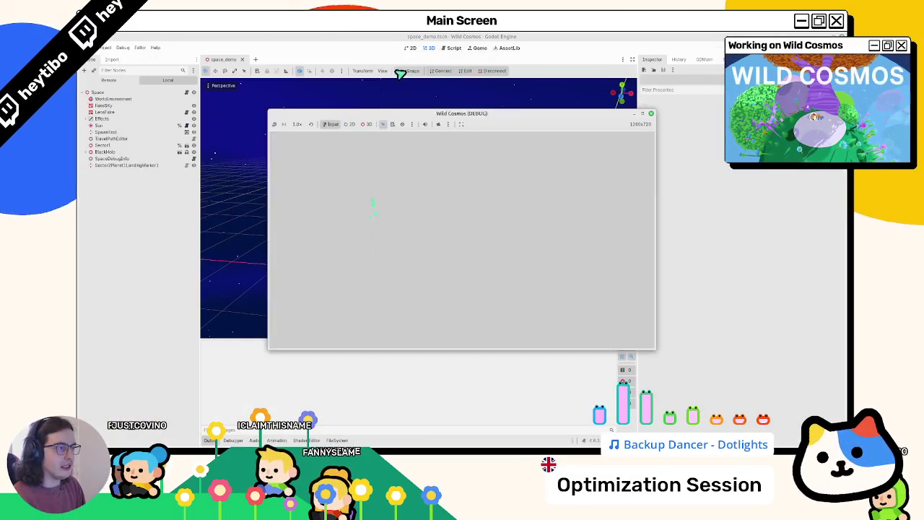
right_click(443, 115)
click(470, 172)
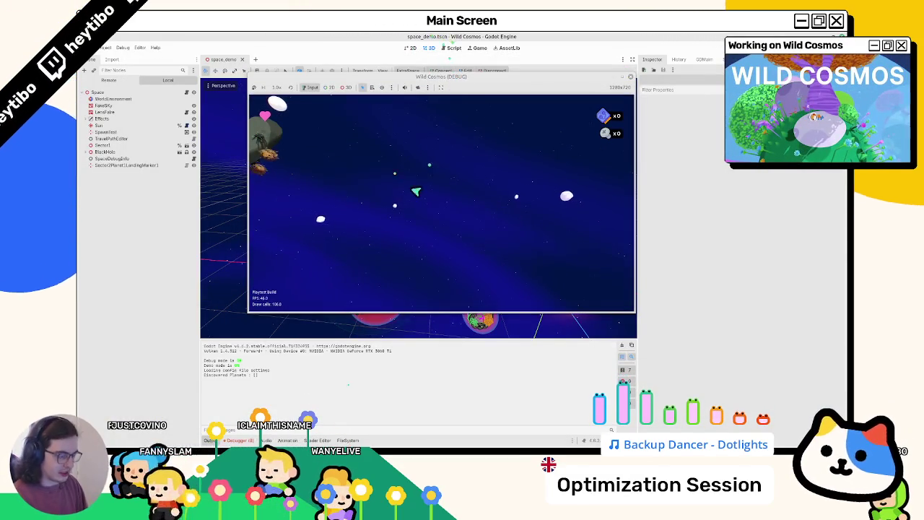
Stop the game and run main.tscn from Quick Open Scene.
key(F8)
key(ctrl+shift+o)
text(m)
key(Return)
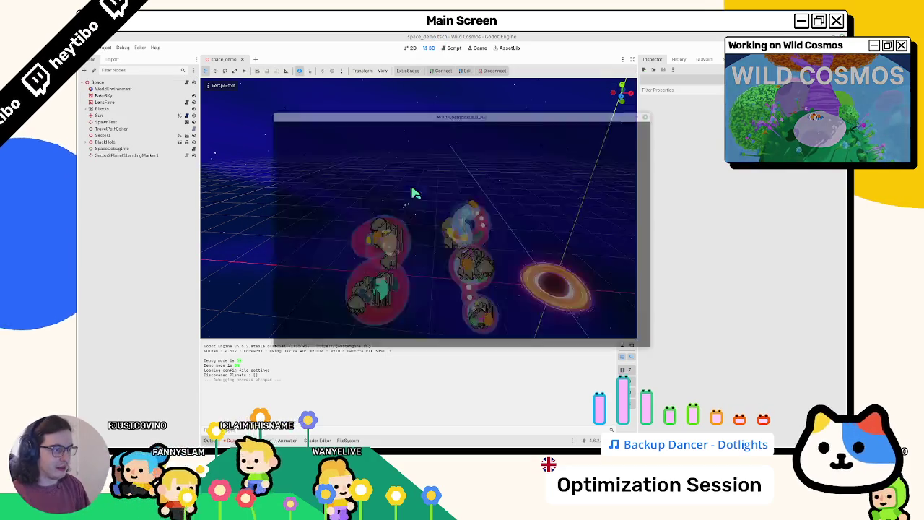
Keep the game window Always on Top and switch the bottom panel to the Debugger.
right_click(477, 94)
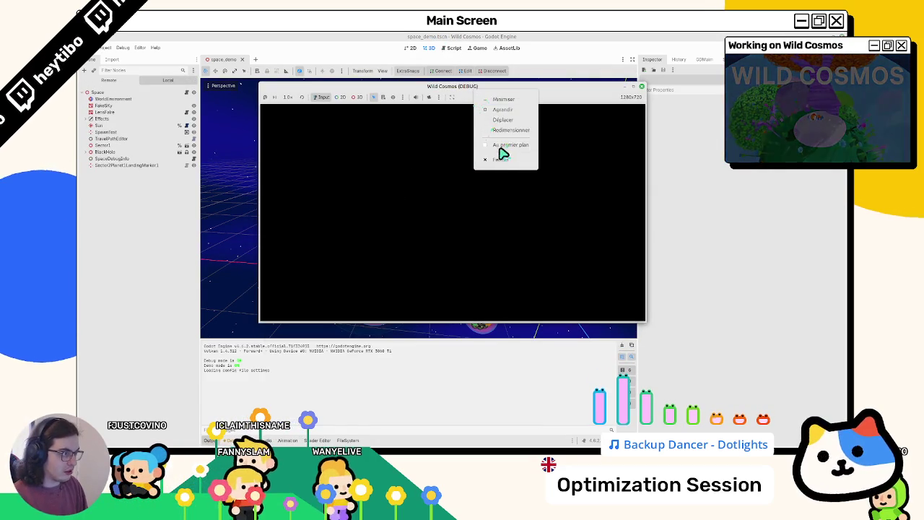
click(501, 152)
click(347, 441)
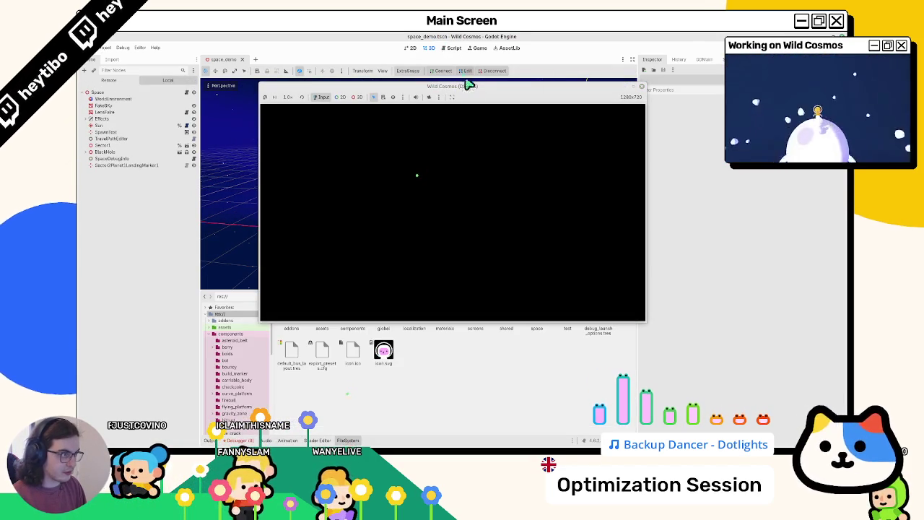
click(315, 440)
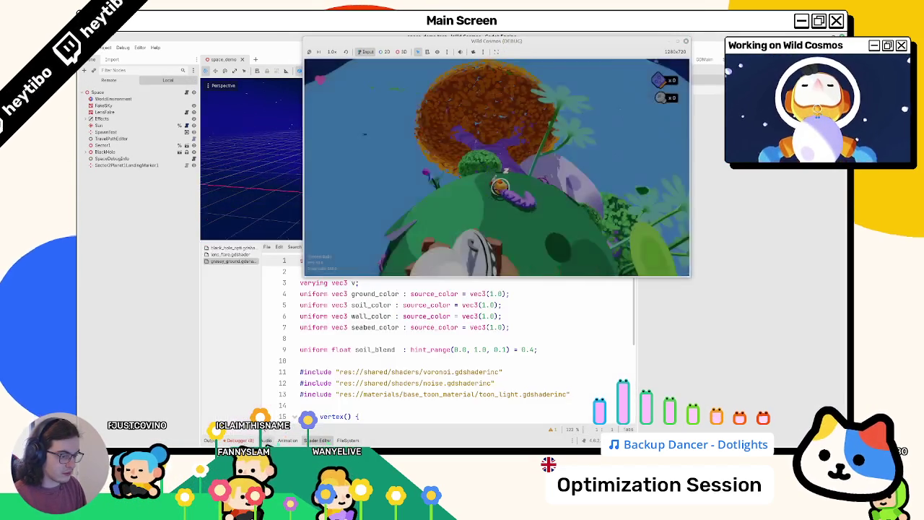
click(266, 440)
click(241, 440)
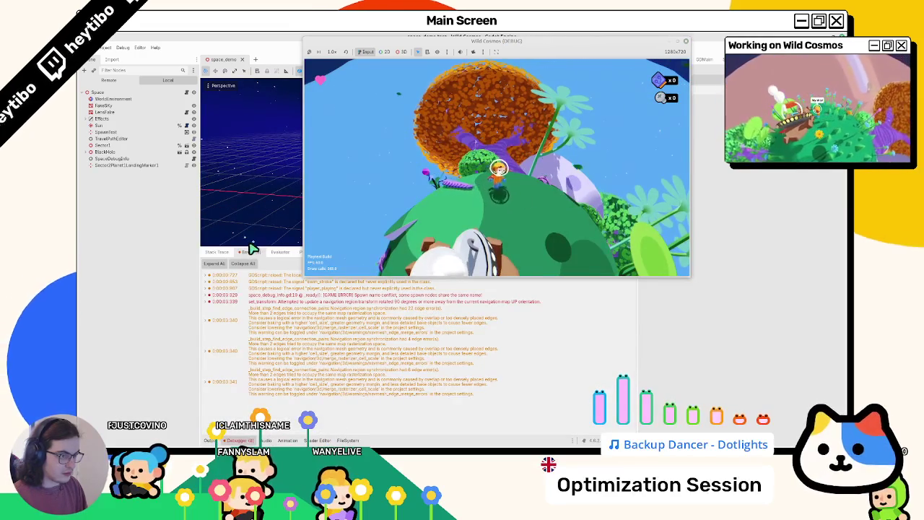
Shorten the Debugger panel, show the Monitors with FPS, and pause the game.
drag(246, 247, 254, 343)
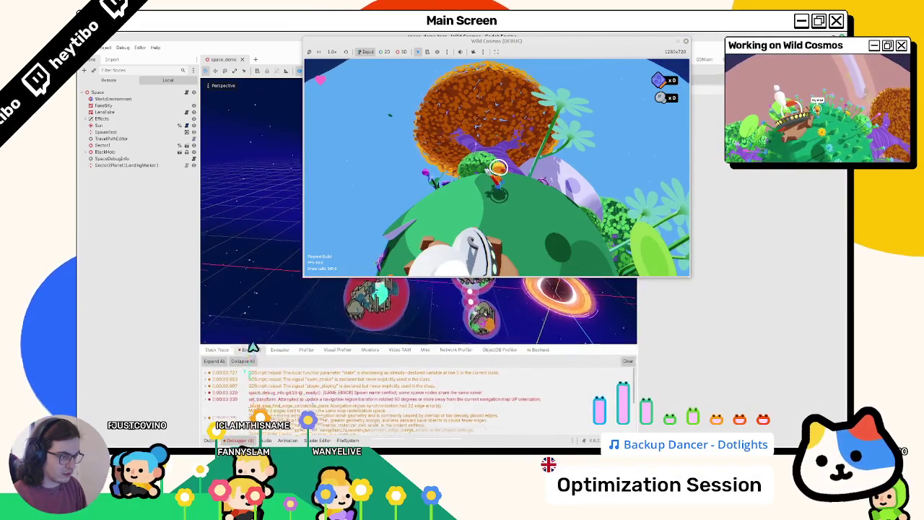
click(377, 350)
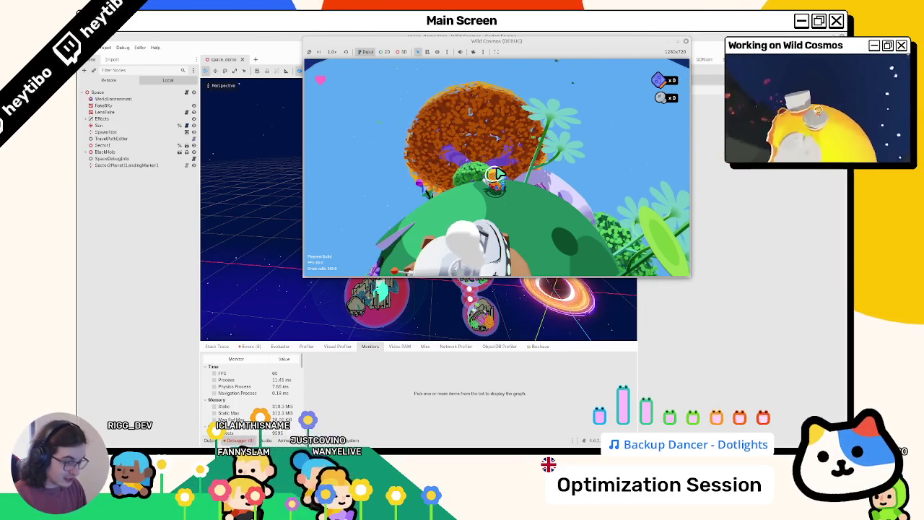
key(Escape)
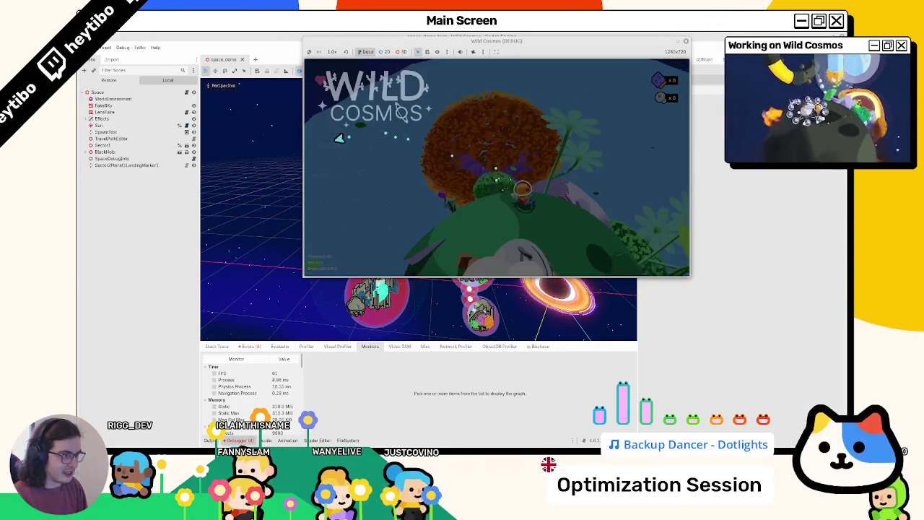
Set MAX FPS to Unlimited in the game's VIDEO settings and resume play.
click(592, 100)
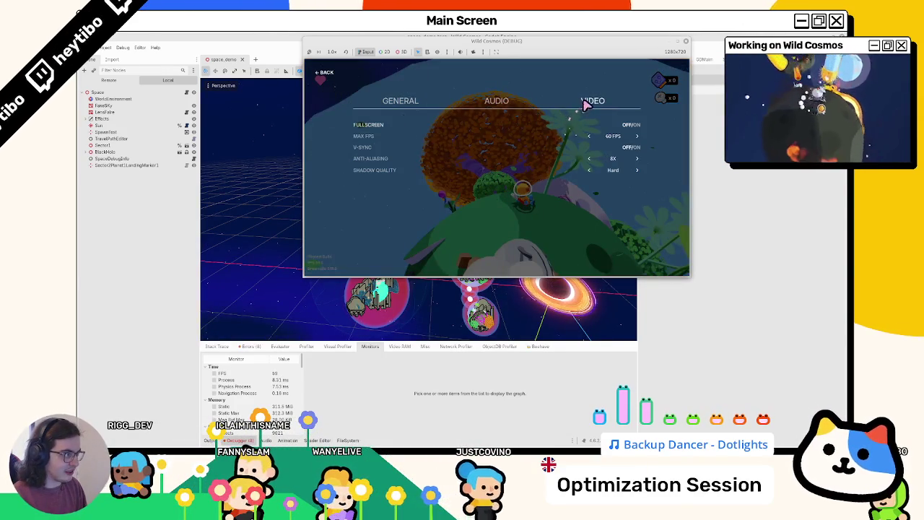
click(588, 136)
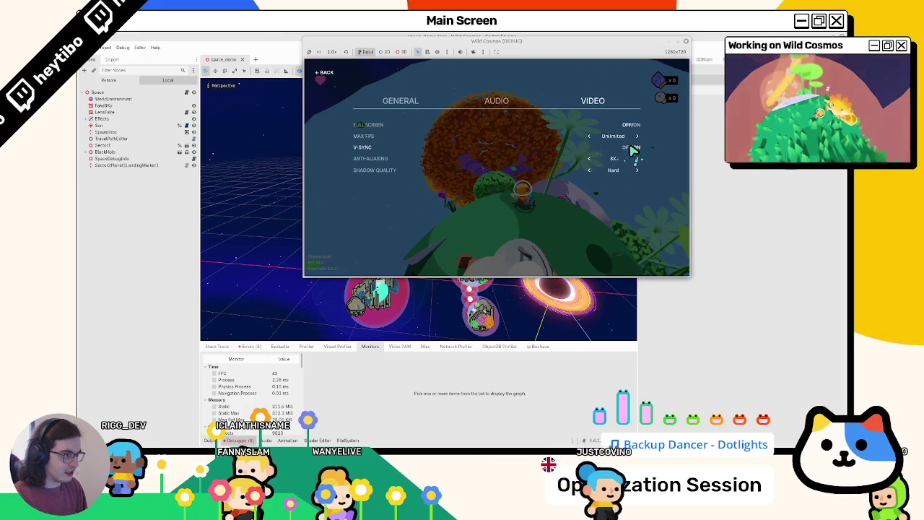
key(Escape)
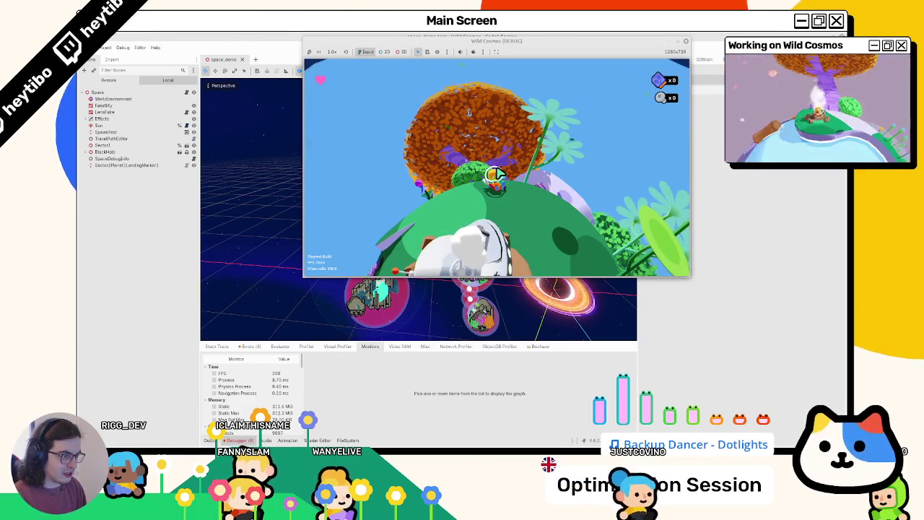
Walk the character around the planet and over to the white moon while watching FPS.
key(w)
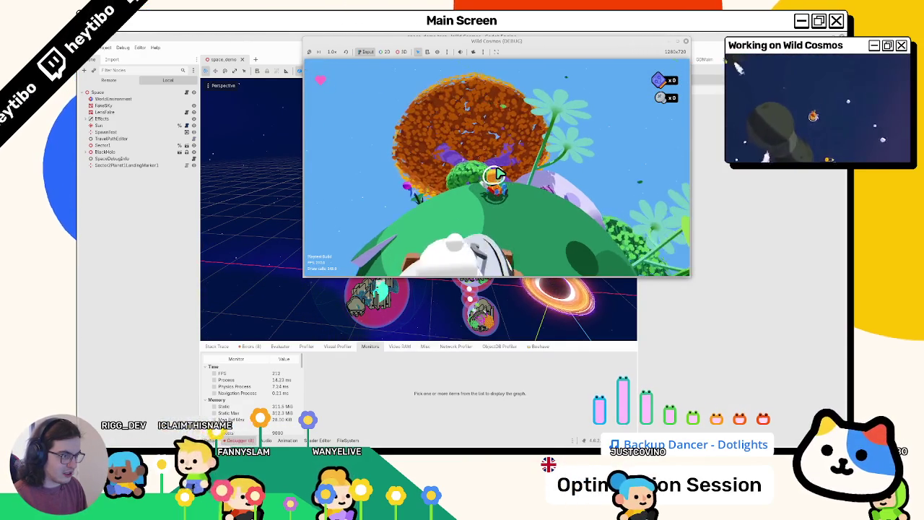
key(w)
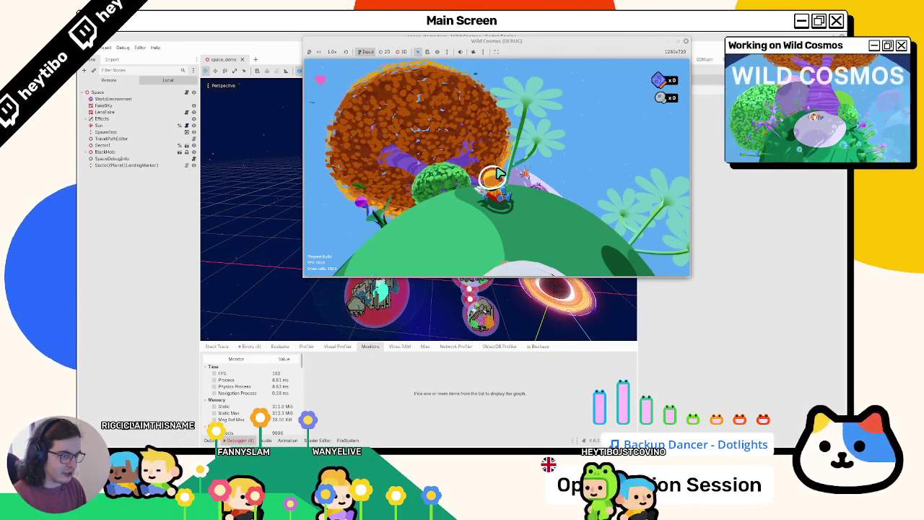
key(w)
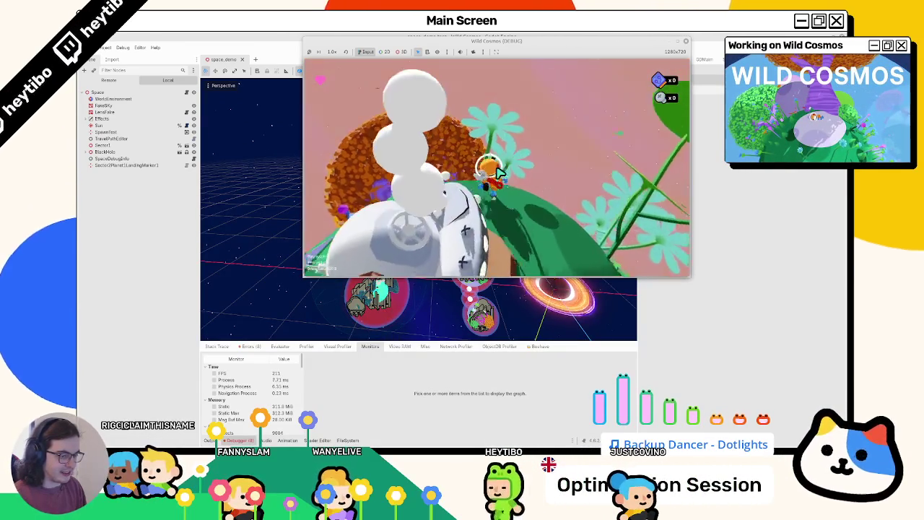
key(w)
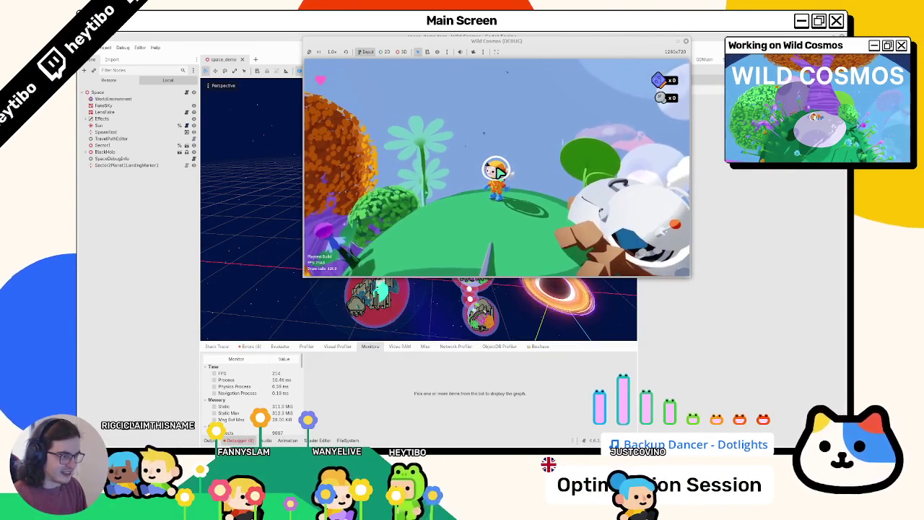
key(w)
key(w)
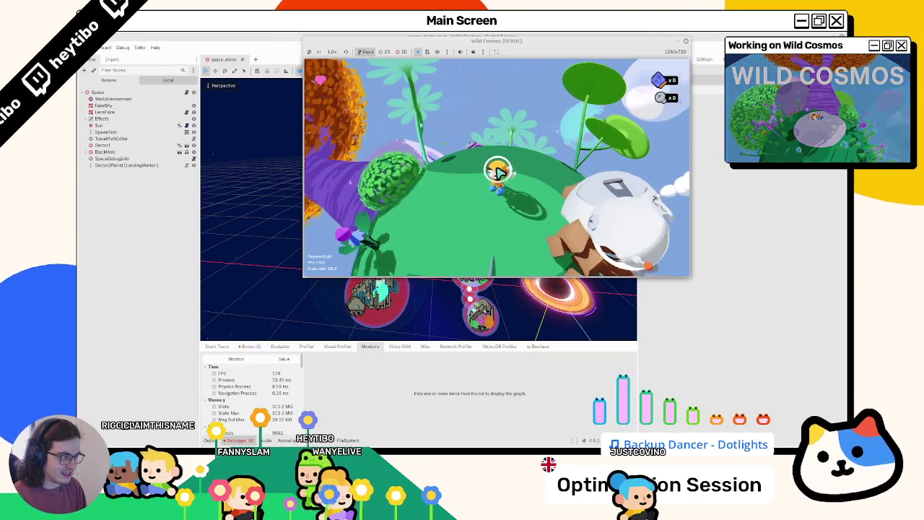
key(w)
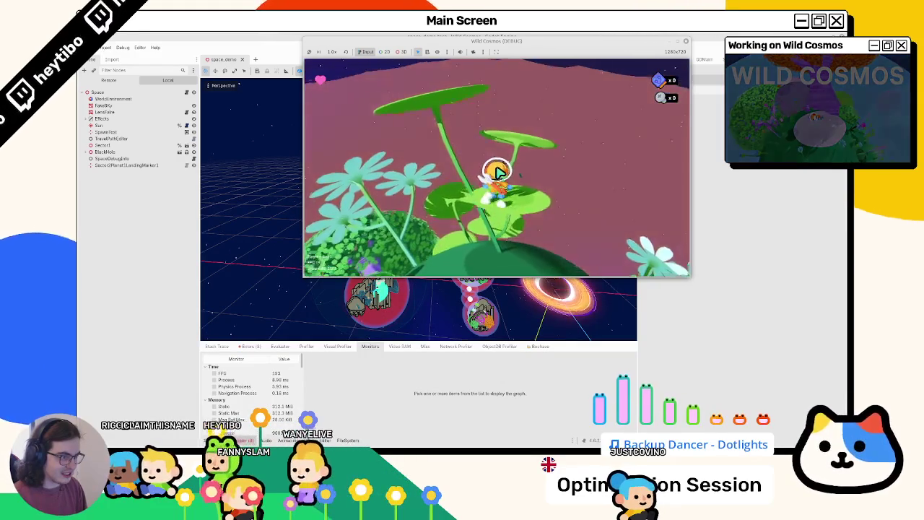
key(space)
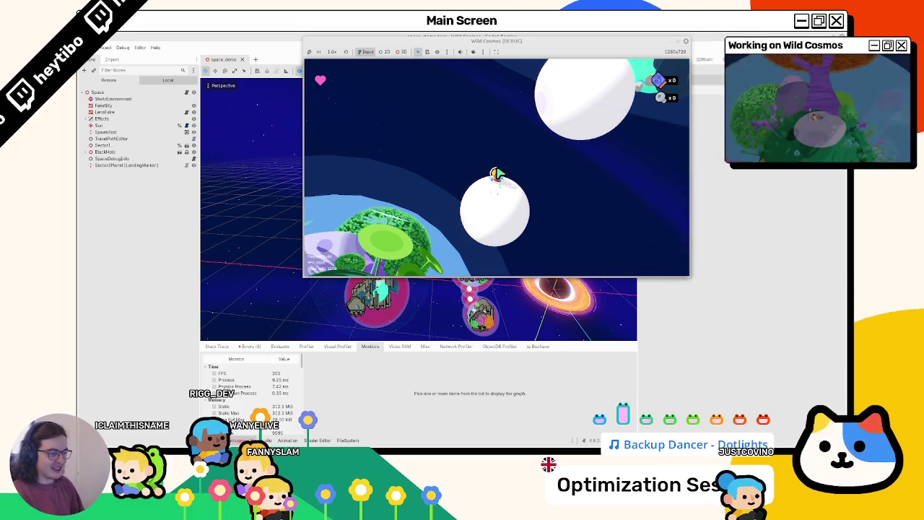
Check Video RAM, start the Visual Profiler recording, then return to Monitors and the game.
click(399, 347)
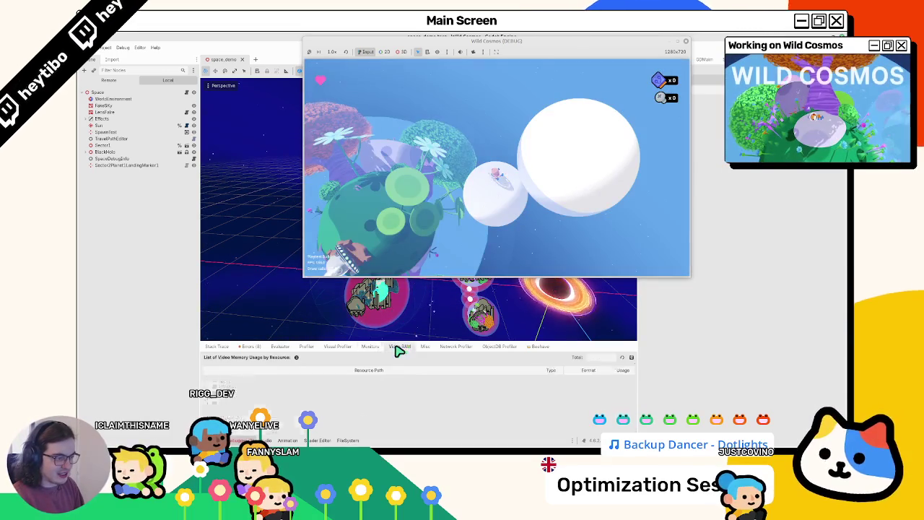
click(365, 348)
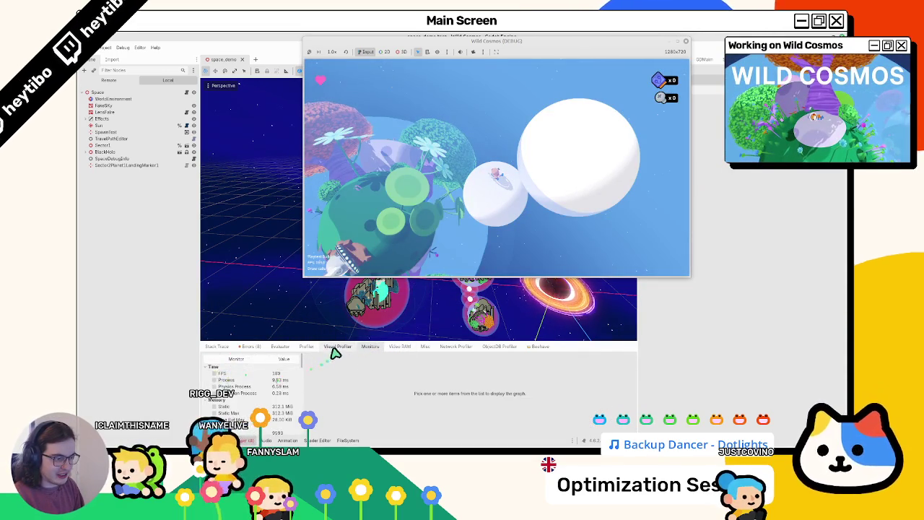
click(335, 347)
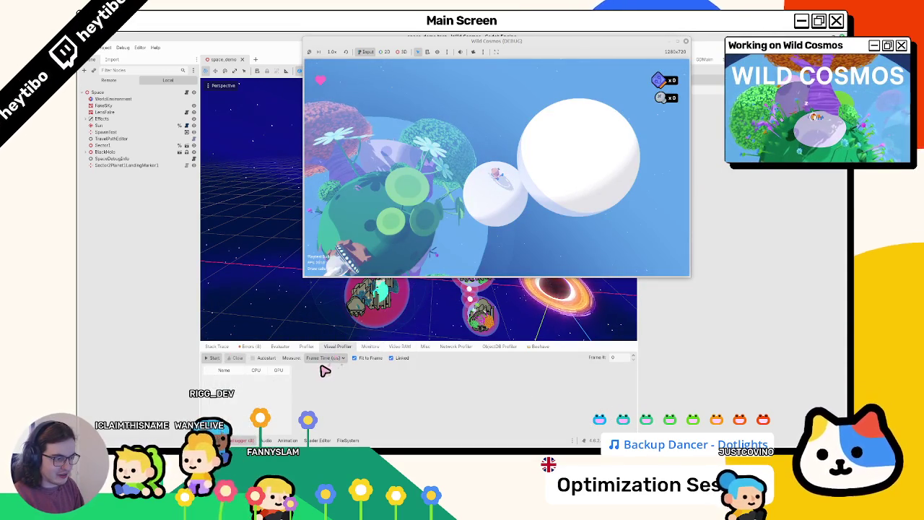
click(214, 358)
click(369, 347)
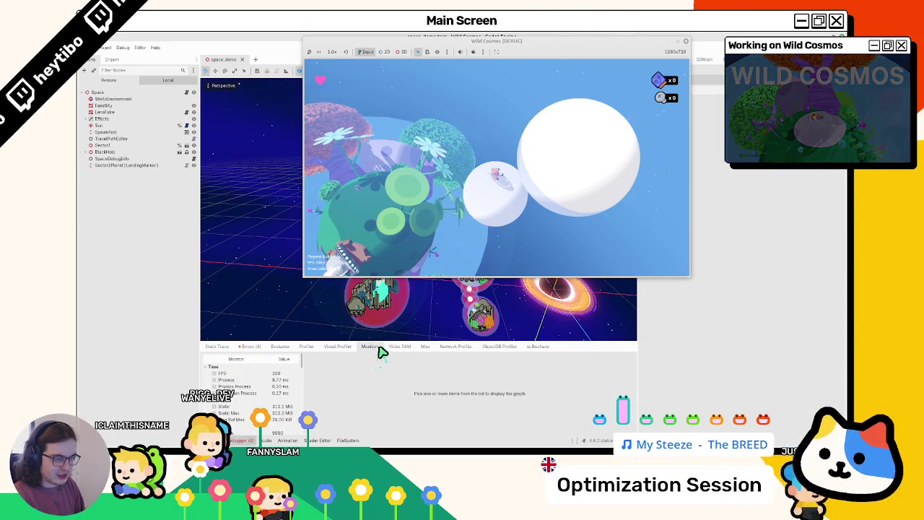
click(495, 178)
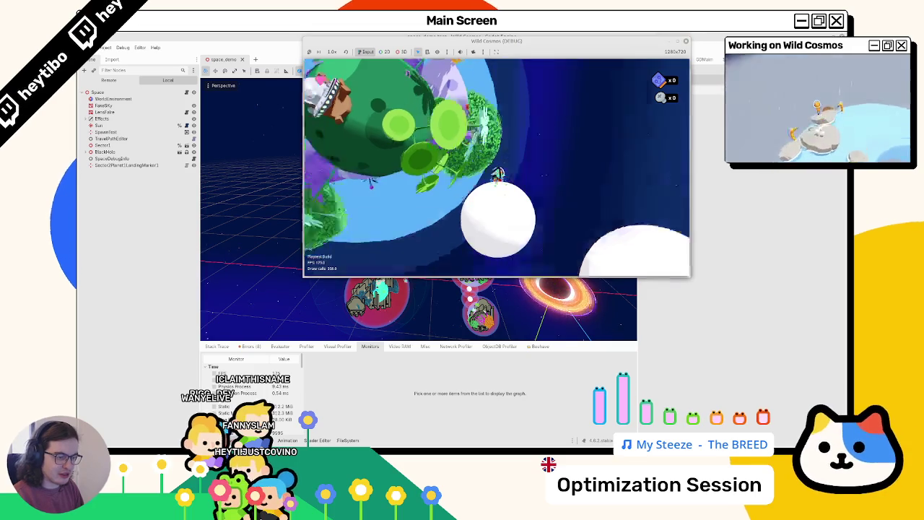
Graph Physics Process and Process time, then stop the game to pick another scene.
click(237, 388)
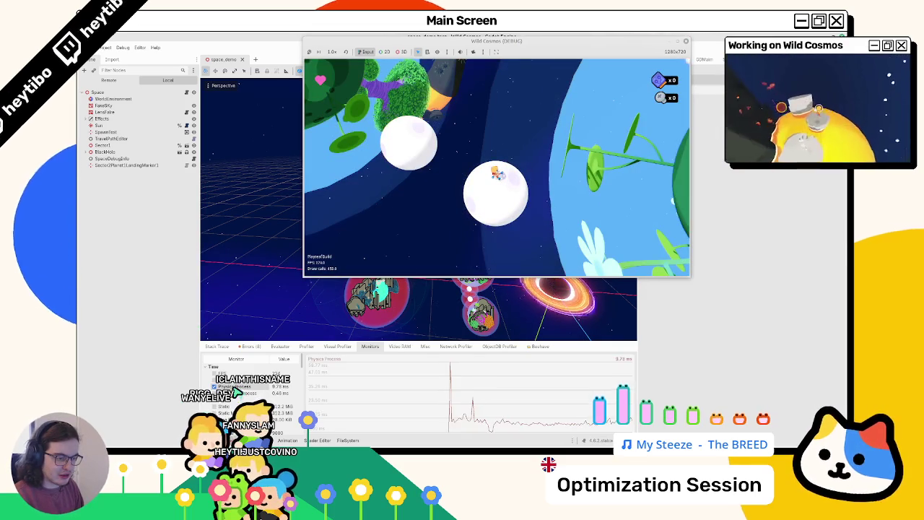
click(213, 380)
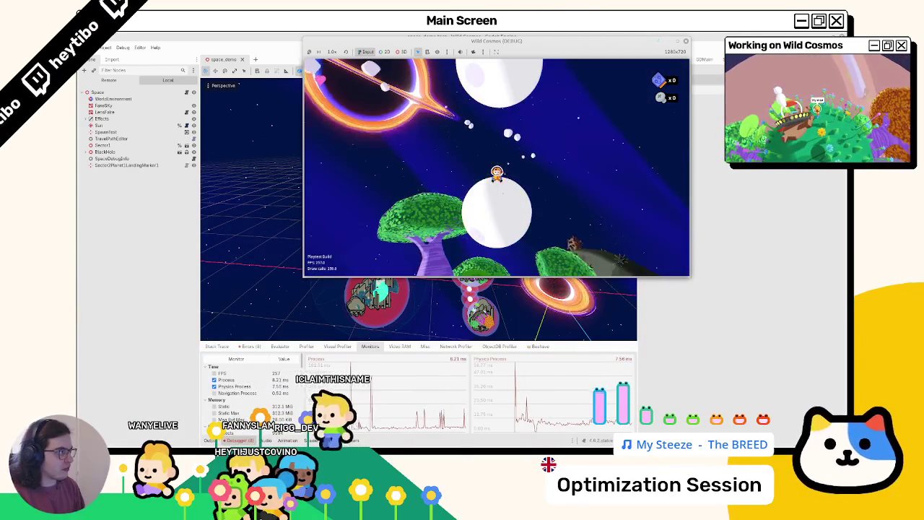
key(F8)
key(ctrl+shift+o)
text(dream)
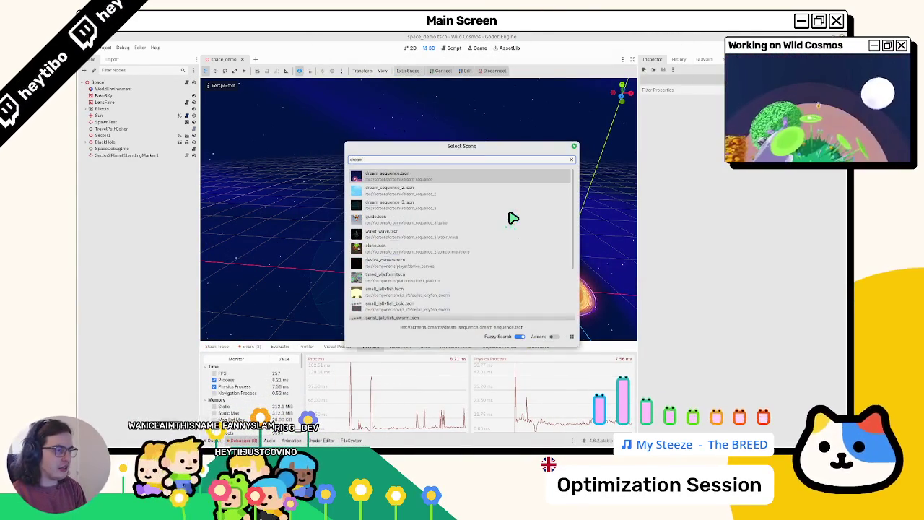
Run dream_sequence.tscn, bring up its pause menu, then stop it.
key(Return)
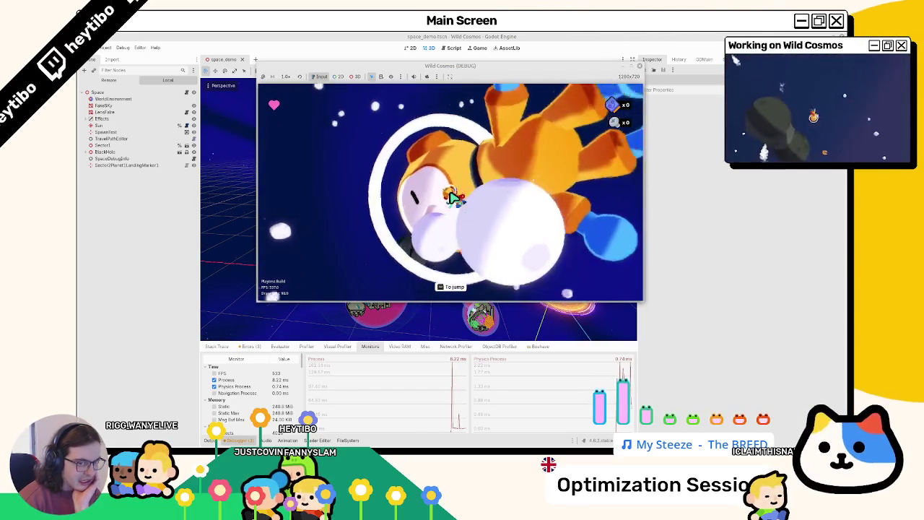
key(Escape)
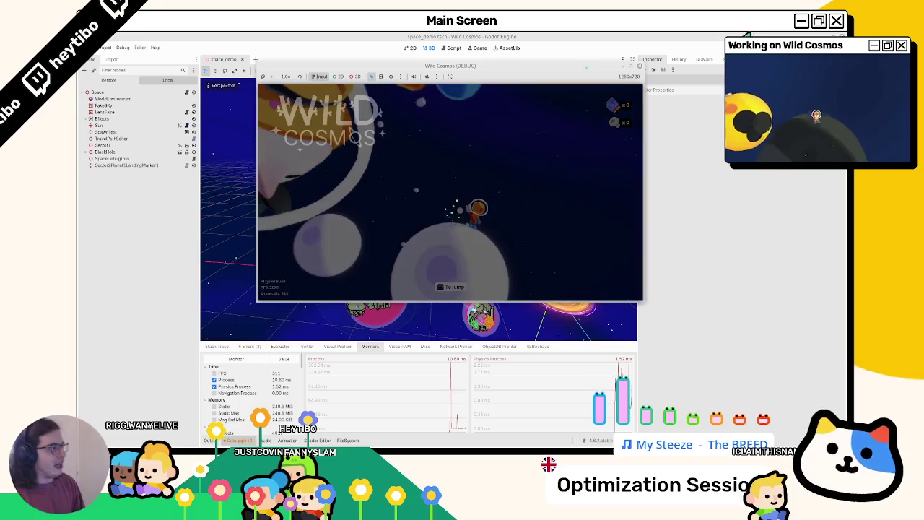
key(F8)
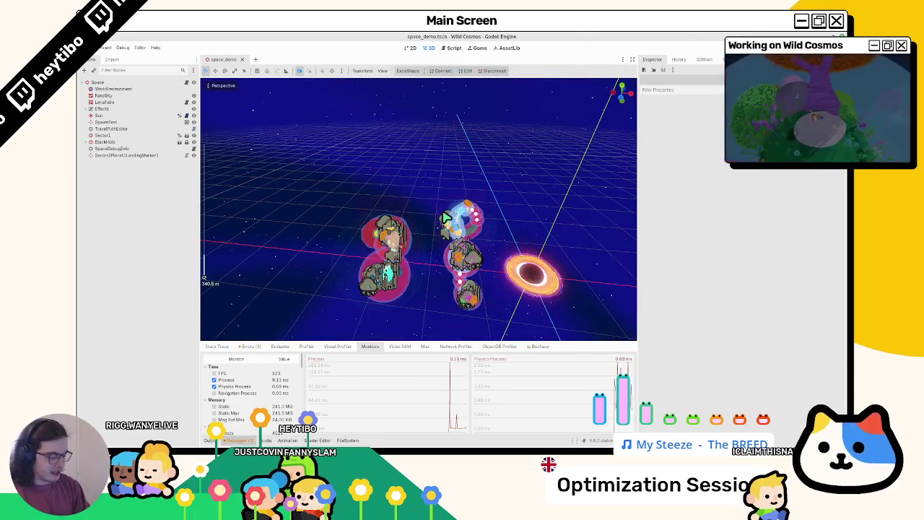
Search 'curve_platfo' in Quick Open Scene and open pilea_curve.tscn in a new tab.
key(ctrl+shift+o)
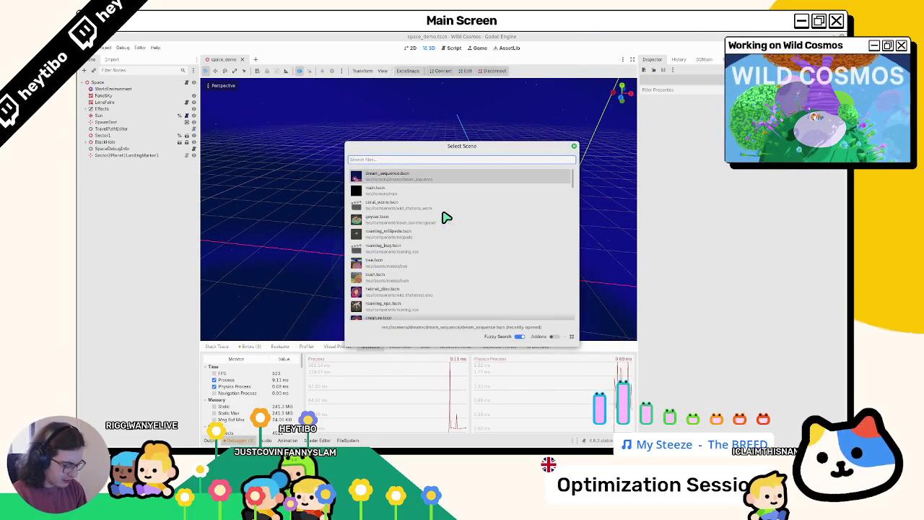
text(curvep)
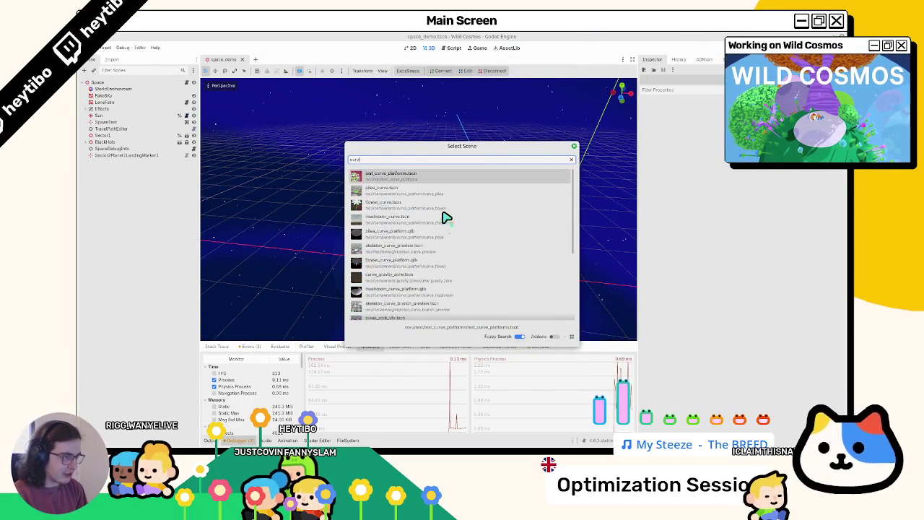
text(latfor)
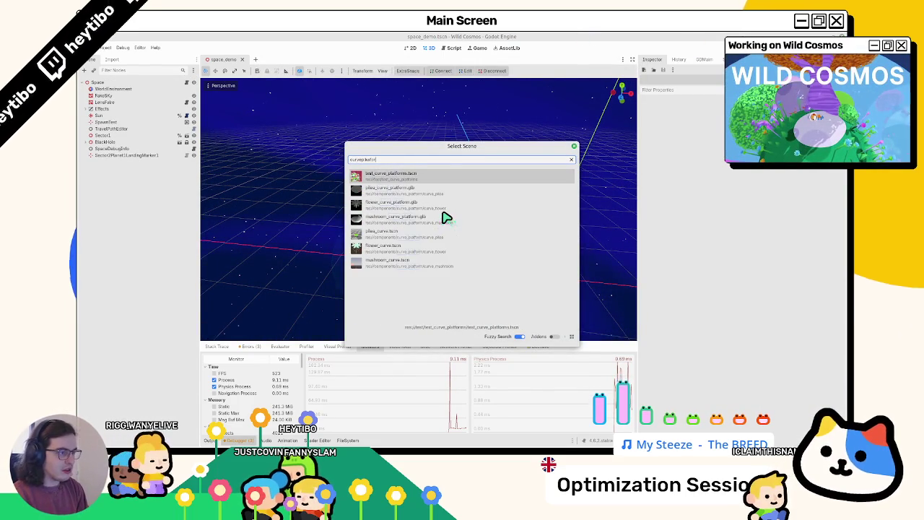
key(BackSpace)
key(BackSpace)
key(BackSpace)
text(_platfo)
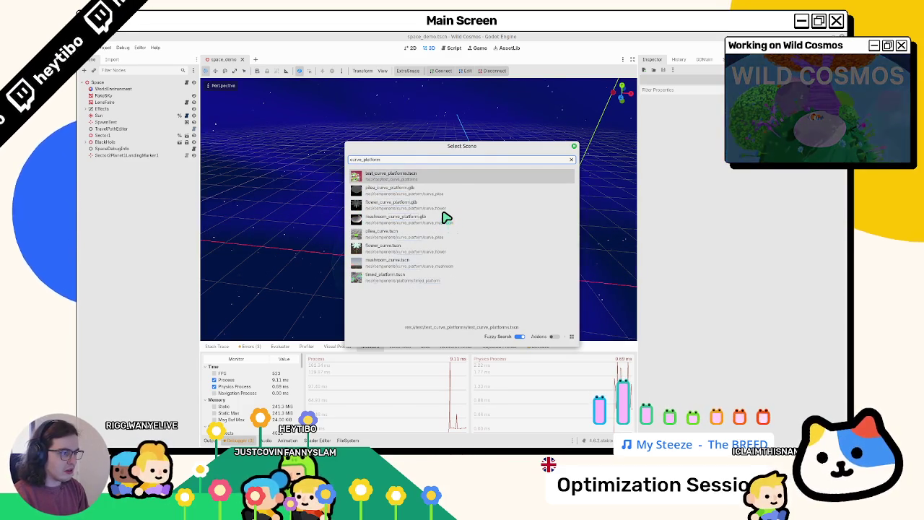
key(Down)
key(Down)
key(Down)
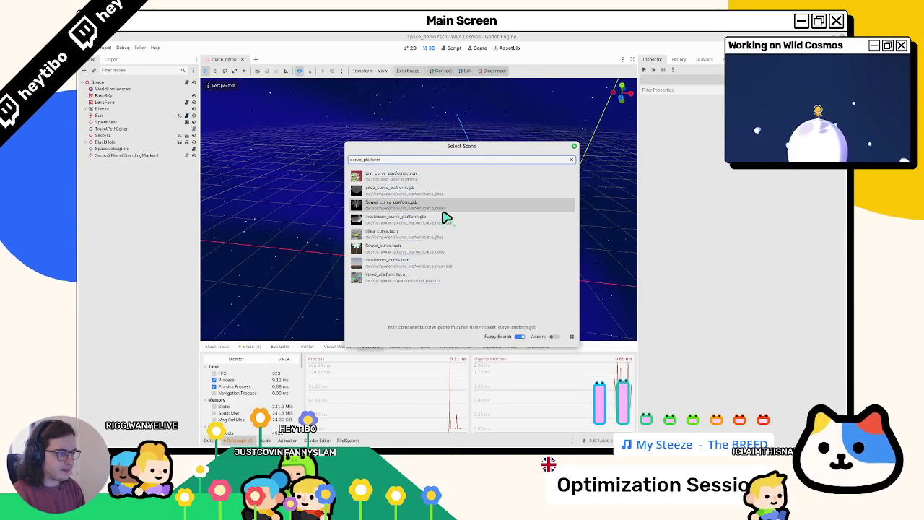
key(Up)
key(Return)
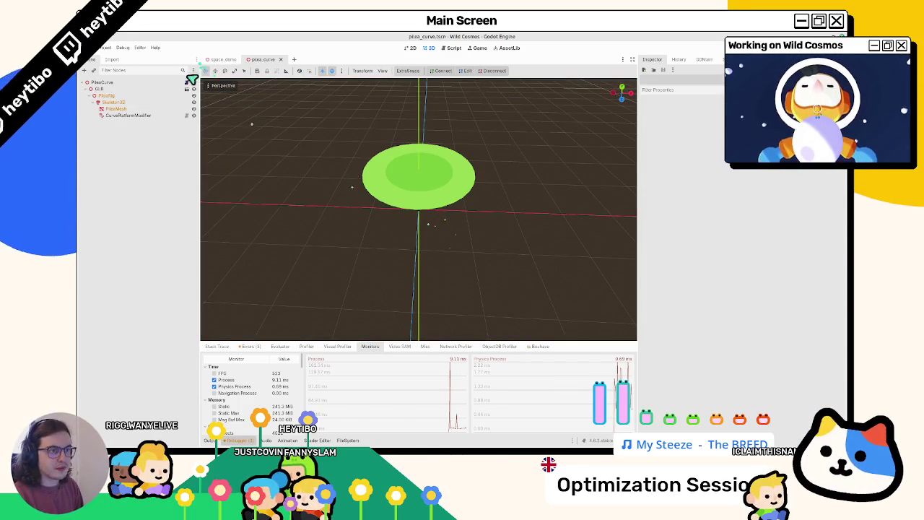
View the CurvePlatformObject class name in curve_platform_object.gd, then return to 3D.
click(191, 80)
scroll(412, 157, up, 20)
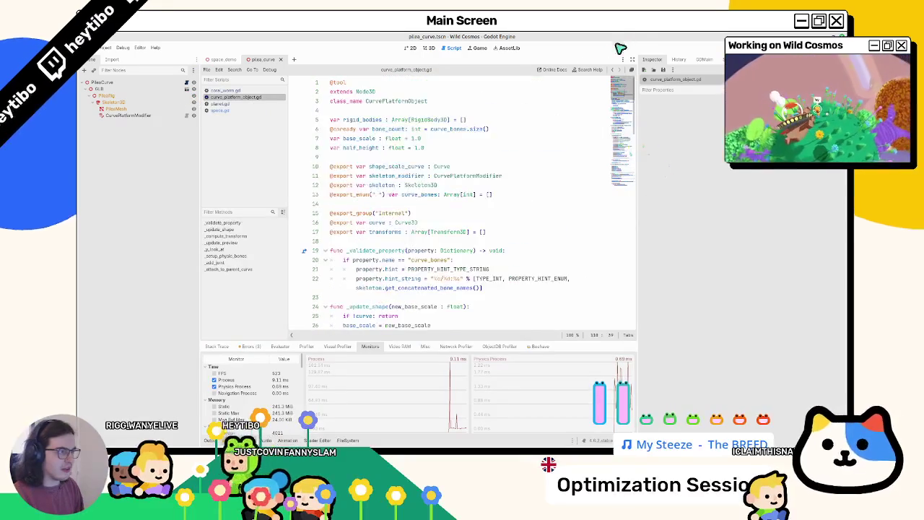
click(395, 105)
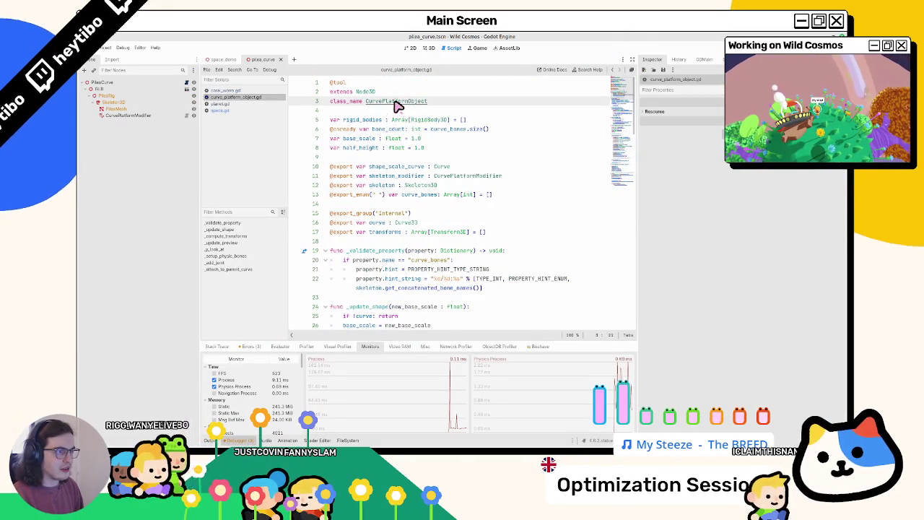
click(428, 48)
Search 'curve' in the scene picker, then dismiss it twice.
key(ctrl+shift+o)
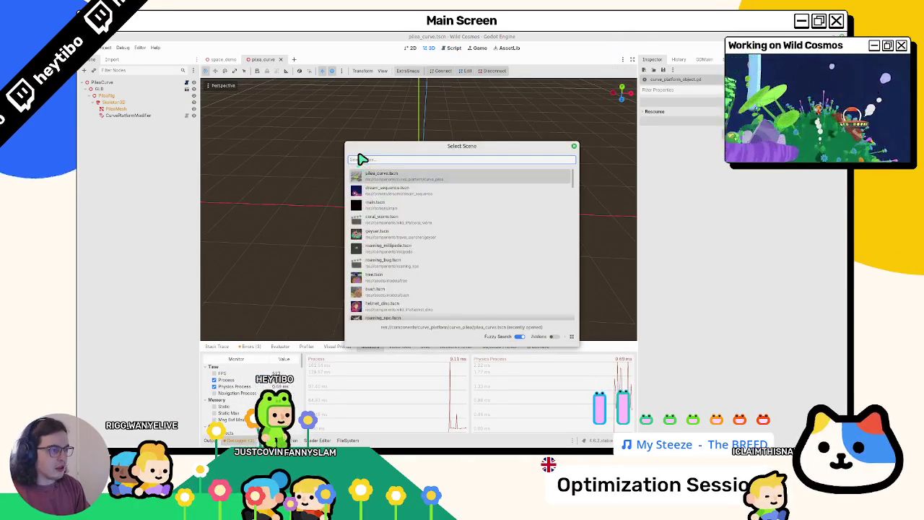
text(curve)
key(Escape)
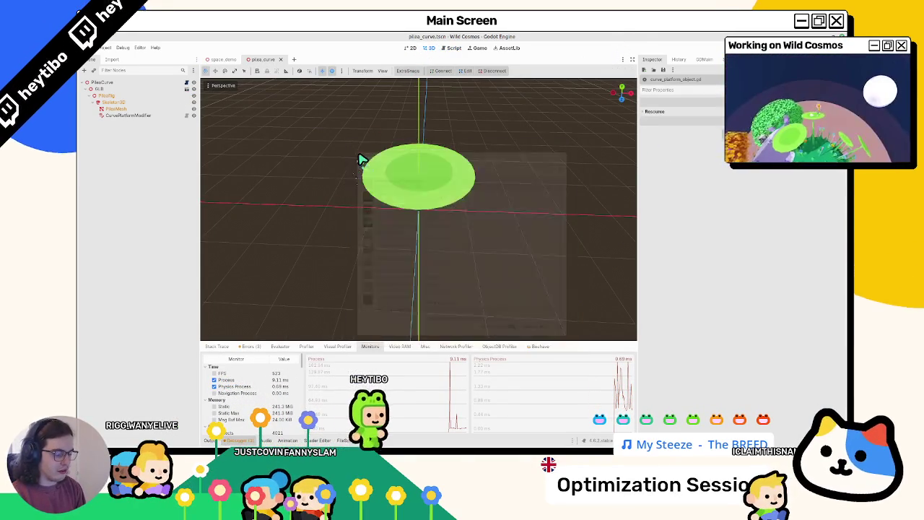
key(ctrl+shift+o)
key(Escape)
On space_demo, add a CurvePlatformObject node, then undo the addition.
click(233, 63)
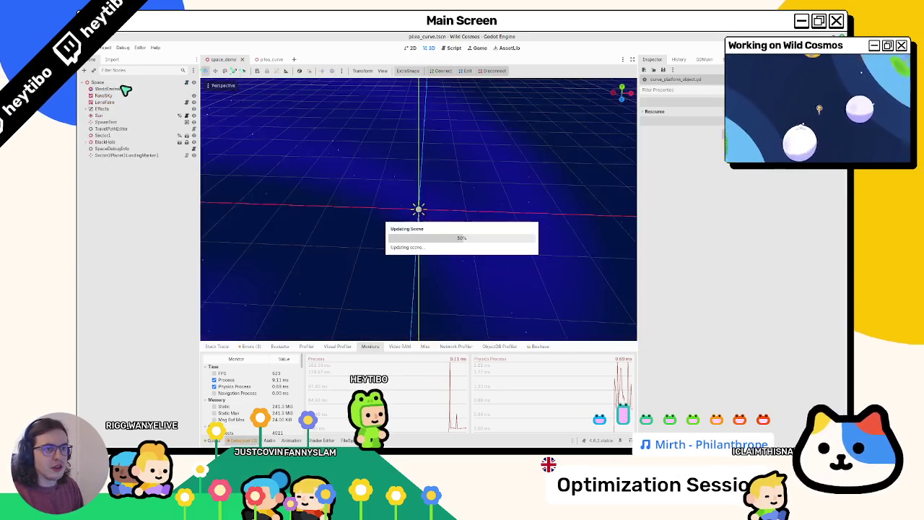
key(ctrl+a)
text(curve_p)
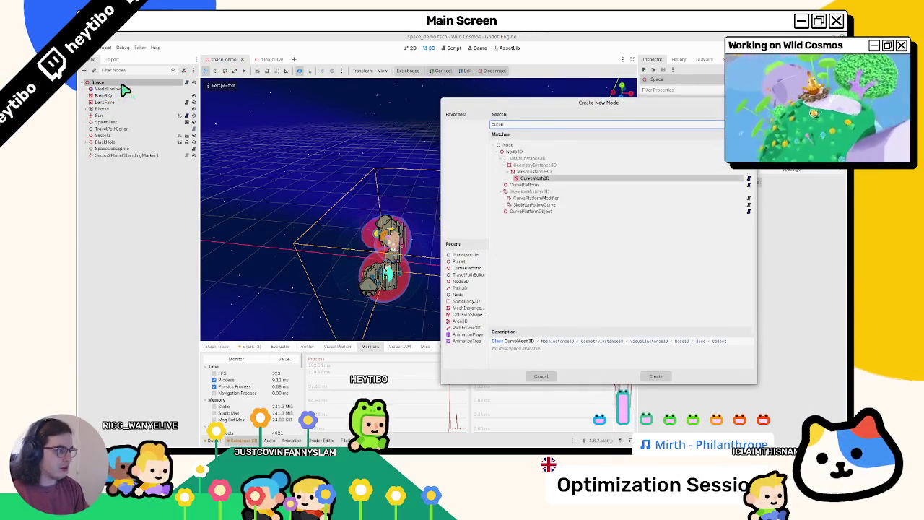
key(Escape)
key(ctrl+a)
text(cu)
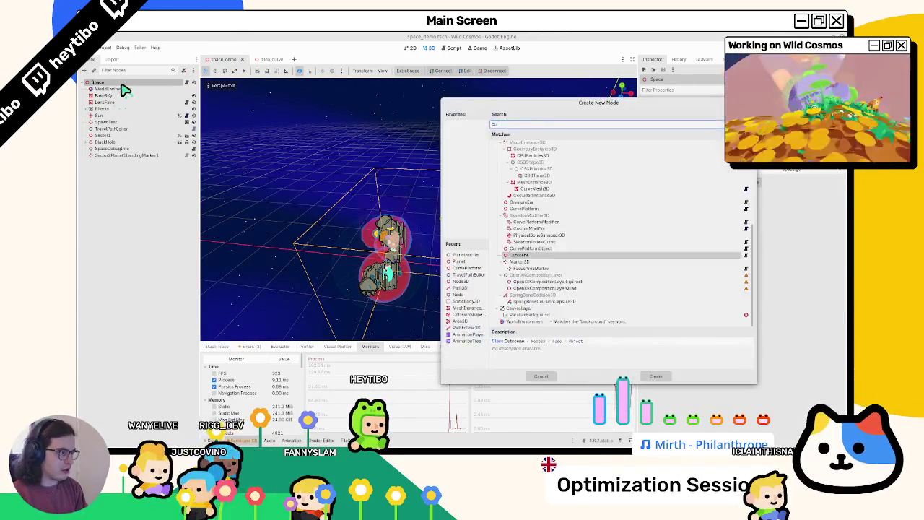
text(rve)
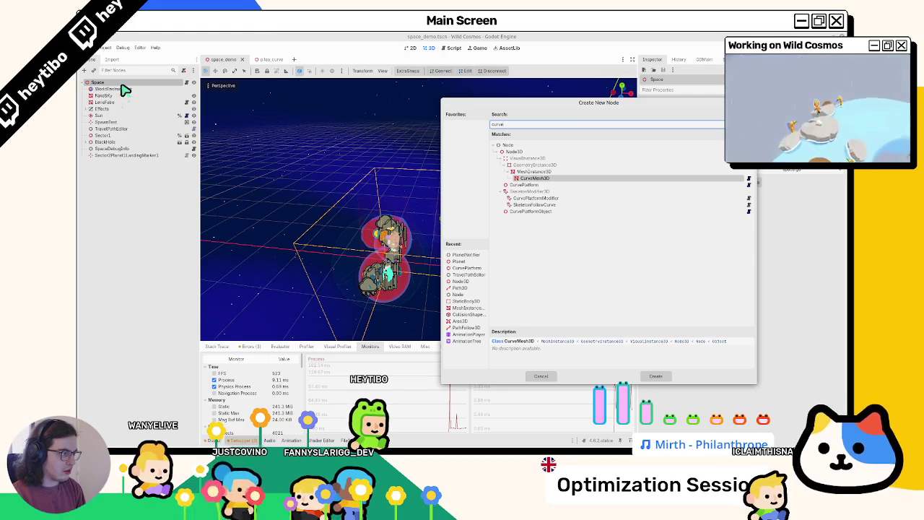
key(Down)
key(Down)
key(Down)
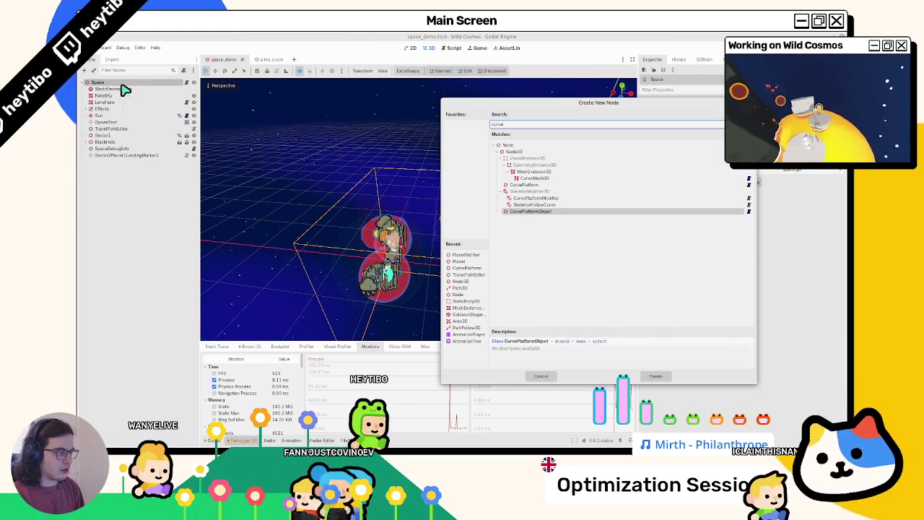
key(Return)
key(ctrl+z)
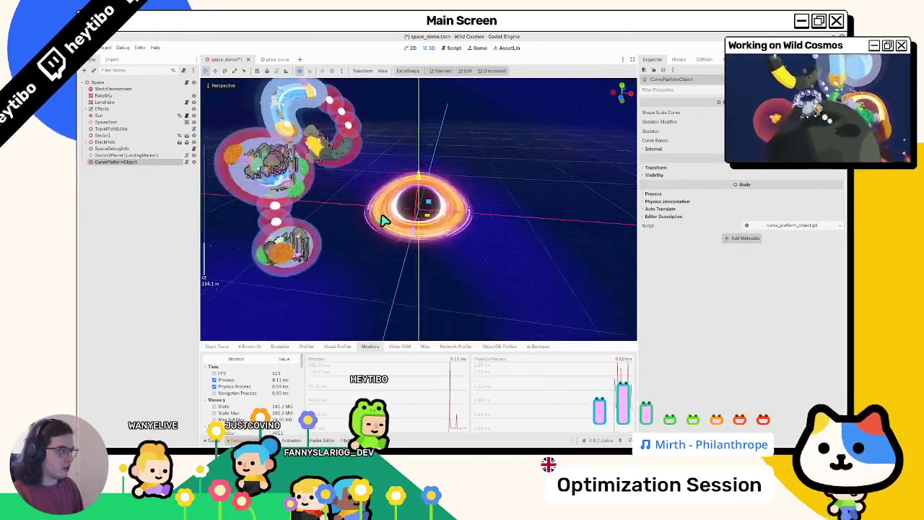
Select the Space root, search 'platform' in Add Node and cancel, then open the scene picker.
click(109, 82)
key(ctrl+a)
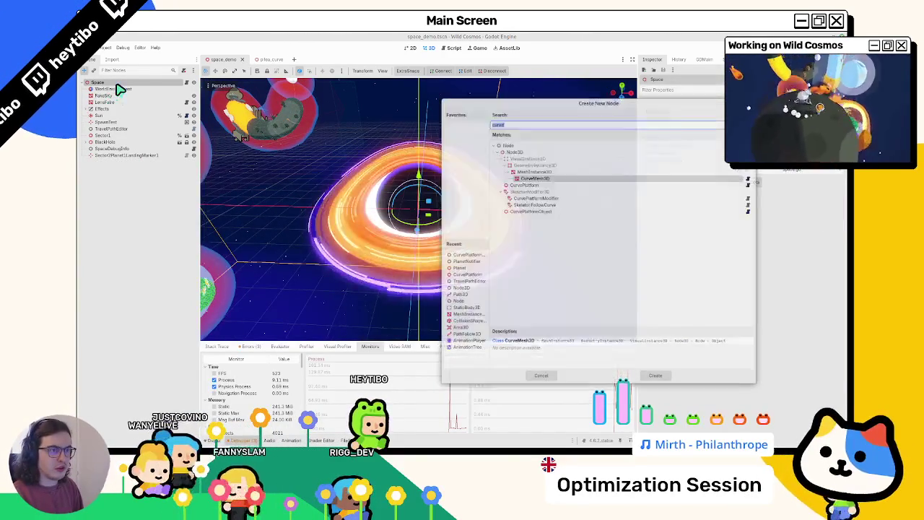
text(c)
key(BackSpace)
text(p)
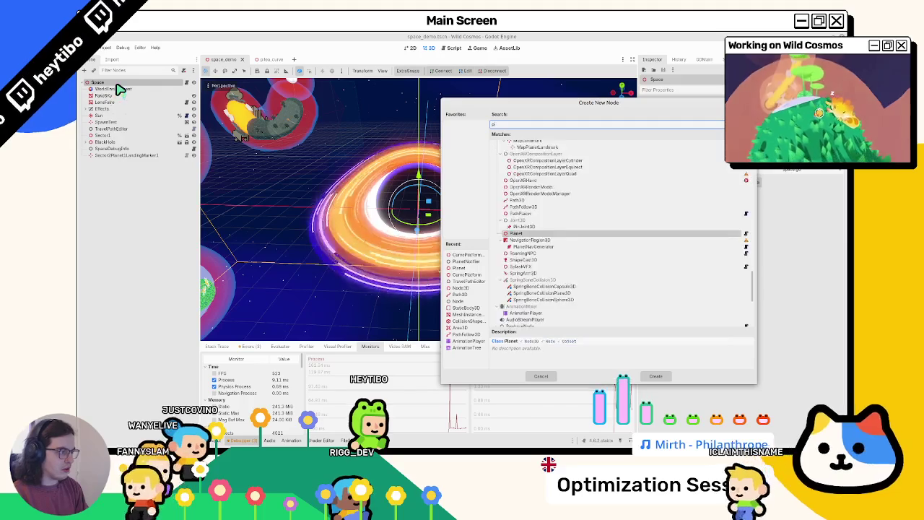
text(latform)
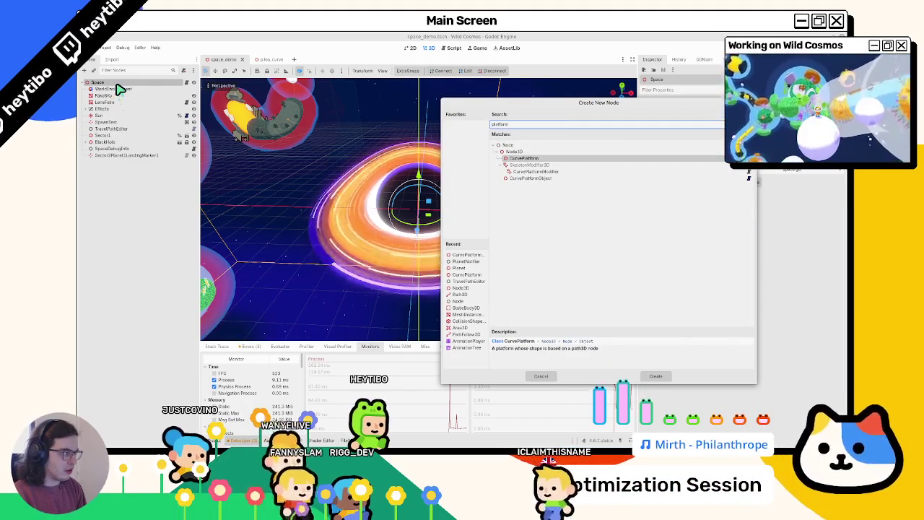
key(Escape)
key(ctrl+shift+o)
Open test_curve_platforms.tscn and open node B's curve_platform.gd script.
text(curve_)
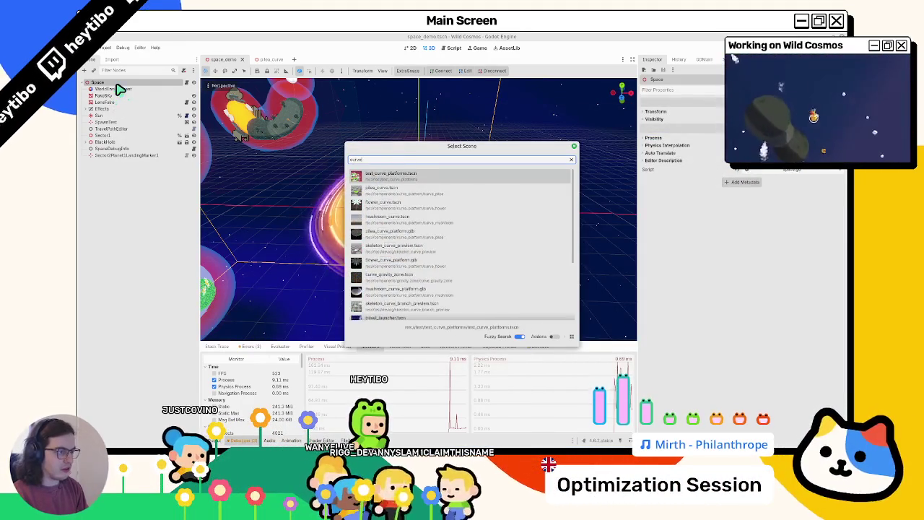
text(platform)
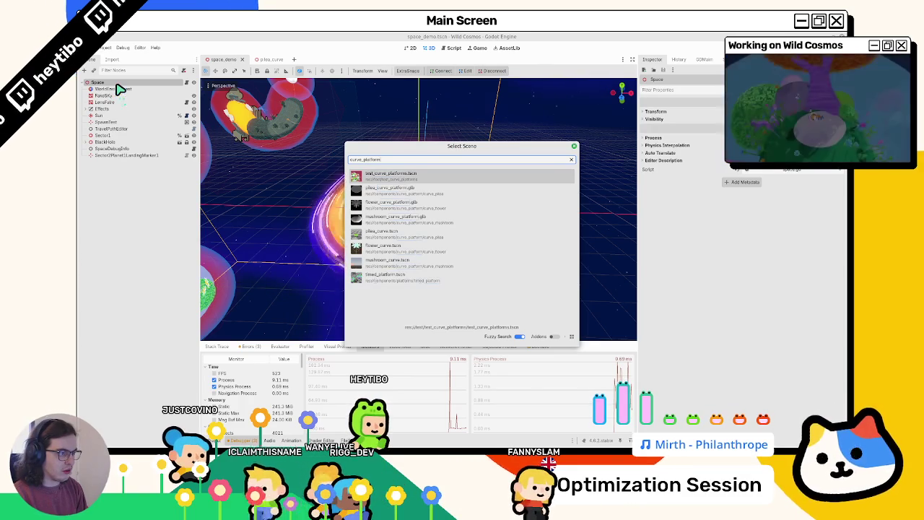
key(Return)
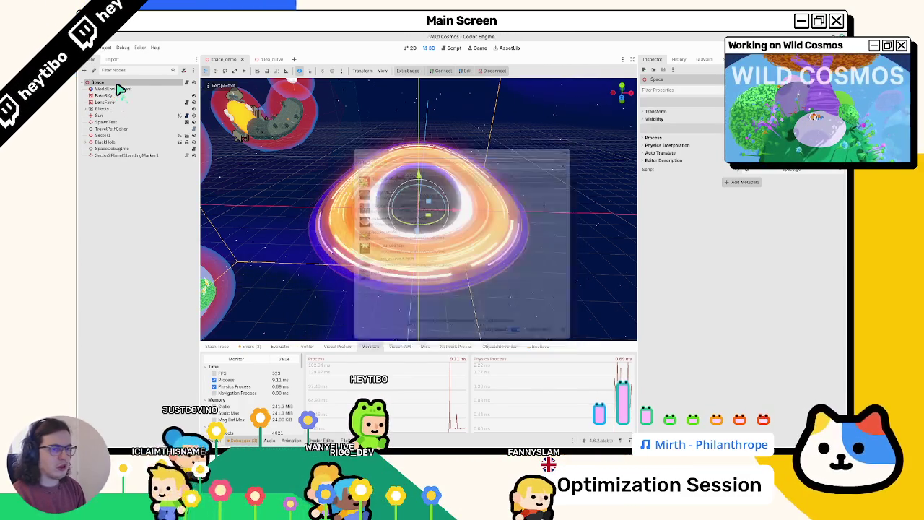
click(164, 156)
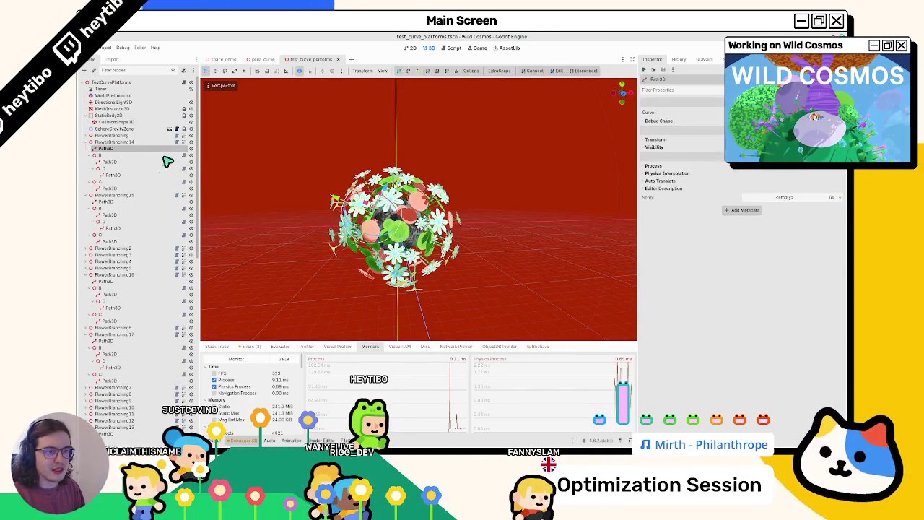
click(184, 155)
Search the script and jump to the _setup_physic_bones definition, selecting collision_shape on line 77.
key(ctrl+f)
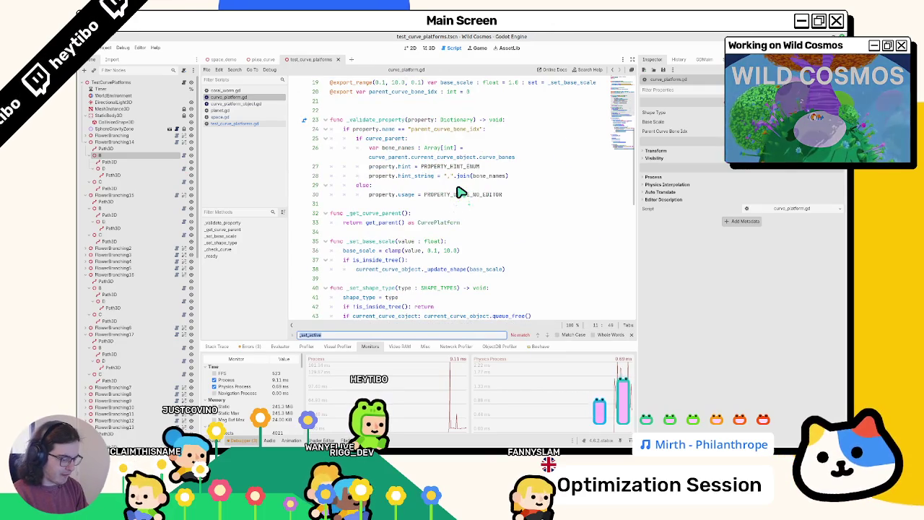
text(pat)
text(hysic)
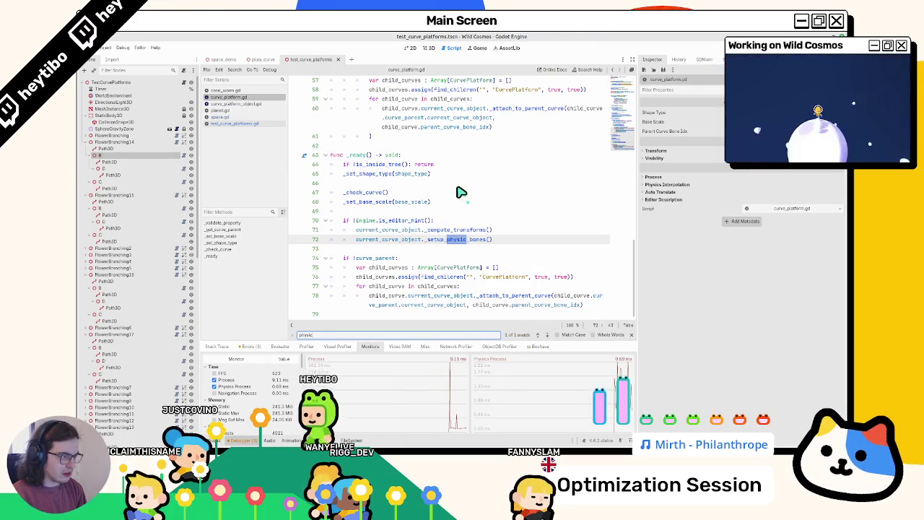
key(Escape)
ctrl+click(468, 244)
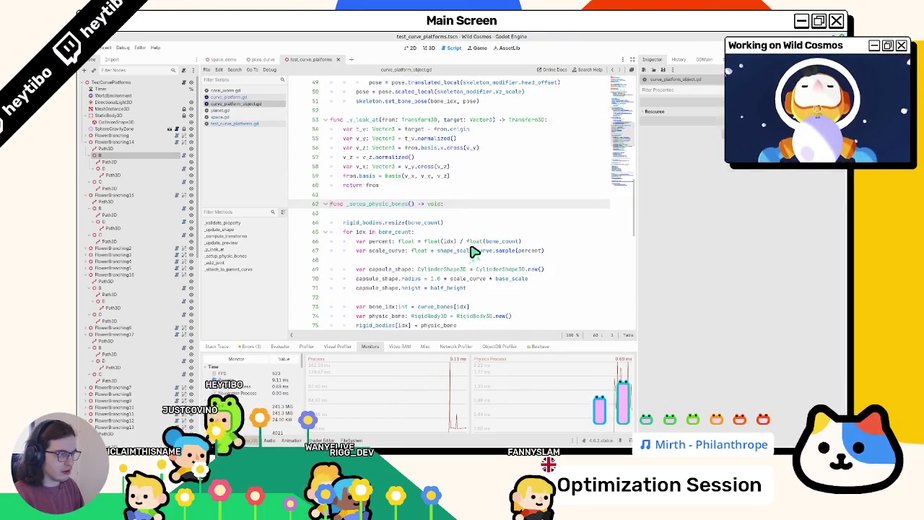
scroll(466, 252, down, 2)
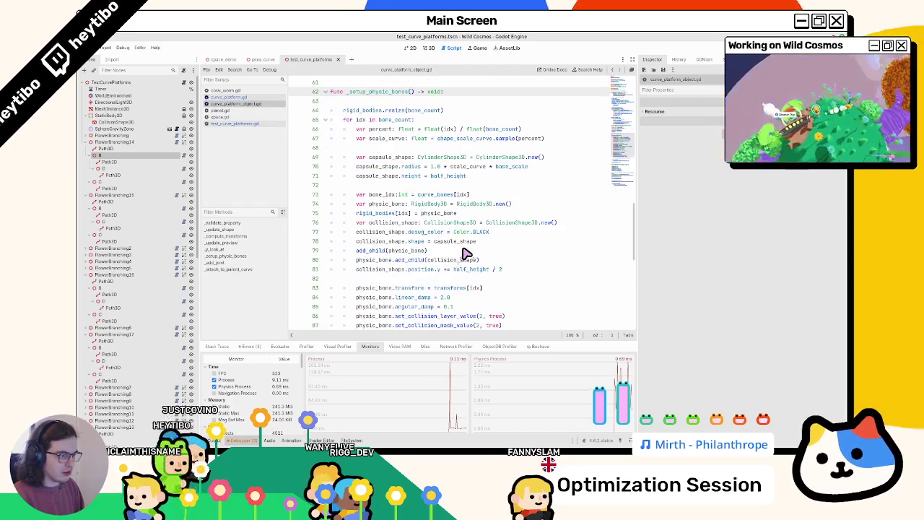
double_click(368, 233)
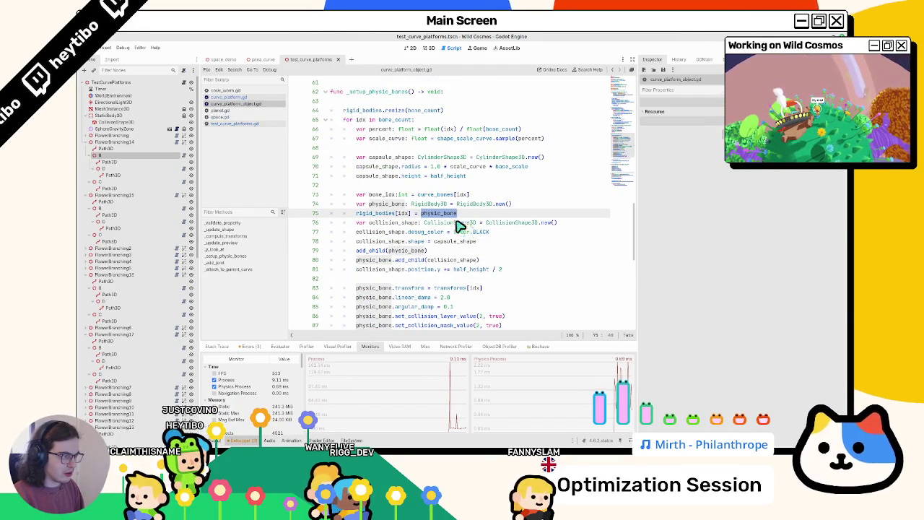
Check the RigidBody3D and can_sleep docs, undo the trial physic_bone.can_sleep line, and return to pilea_curve.
double_click(475, 204)
scroll(486, 208, down, 4)
scroll(486, 208, up, 2)
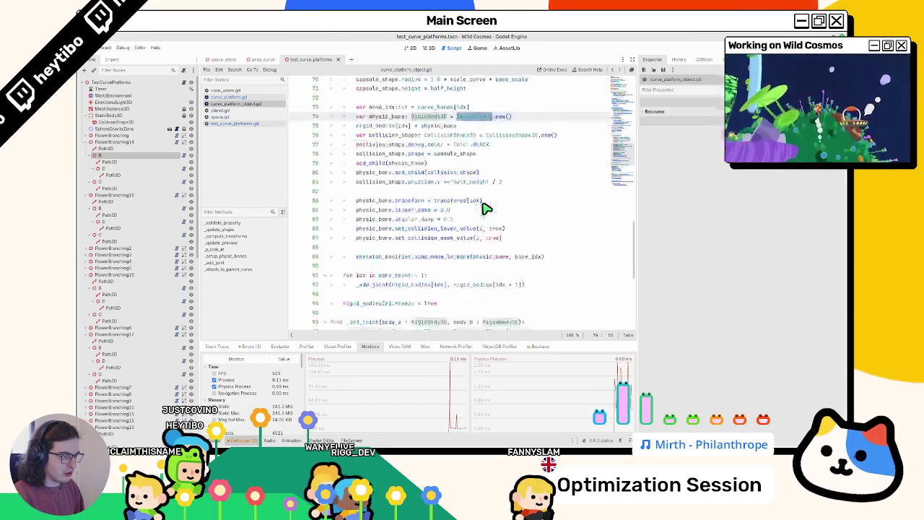
double_click(400, 148)
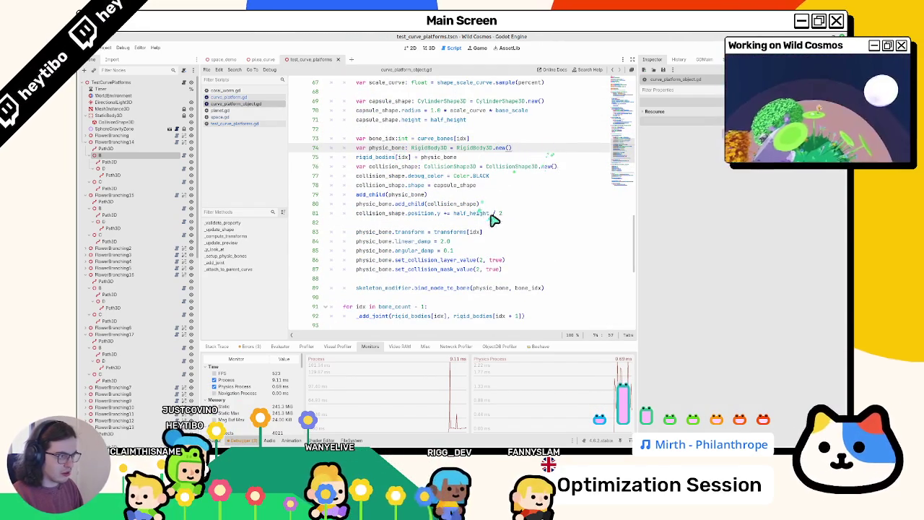
click(531, 224)
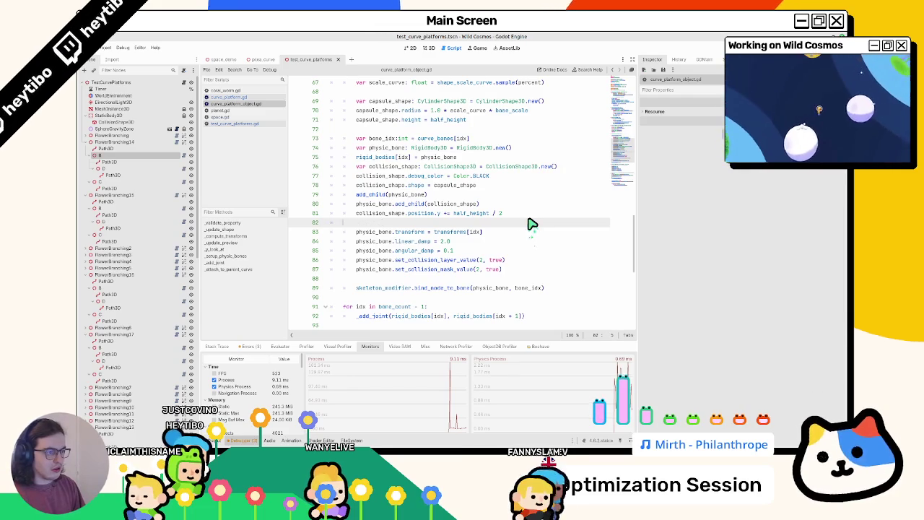
text(physic_bone.can_sleep)
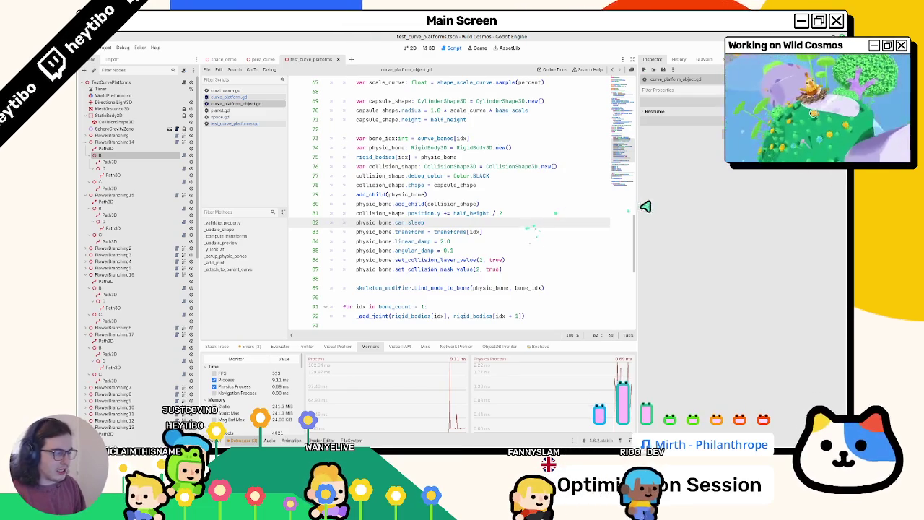
ctrl+click(410, 223)
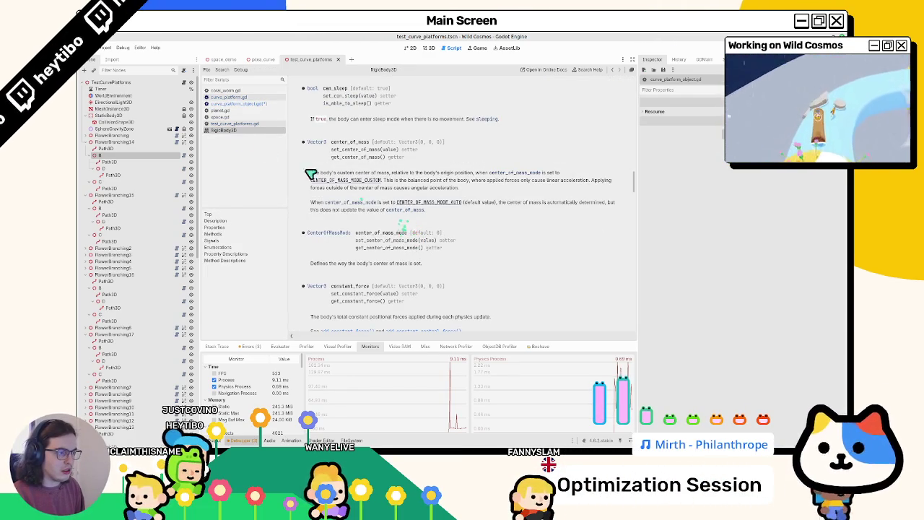
middle_click(248, 135)
key(ctrl+z)
key(ctrl+z)
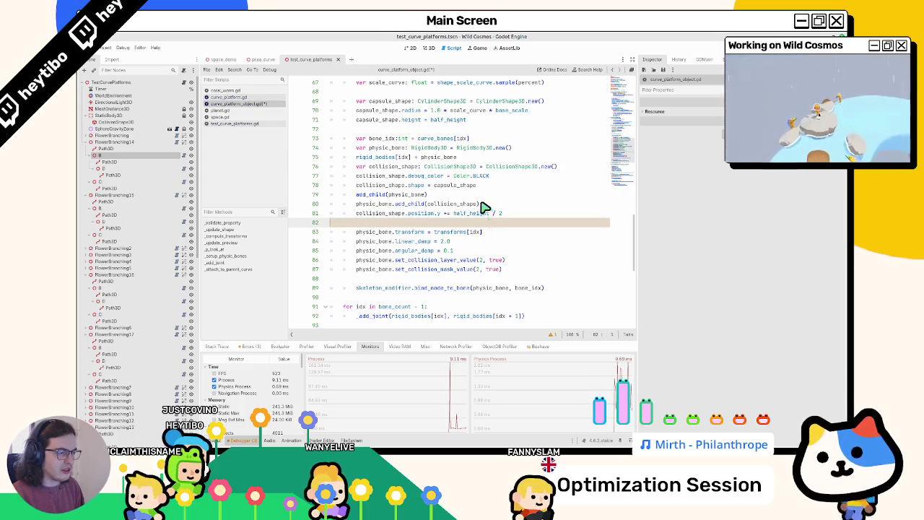
click(261, 59)
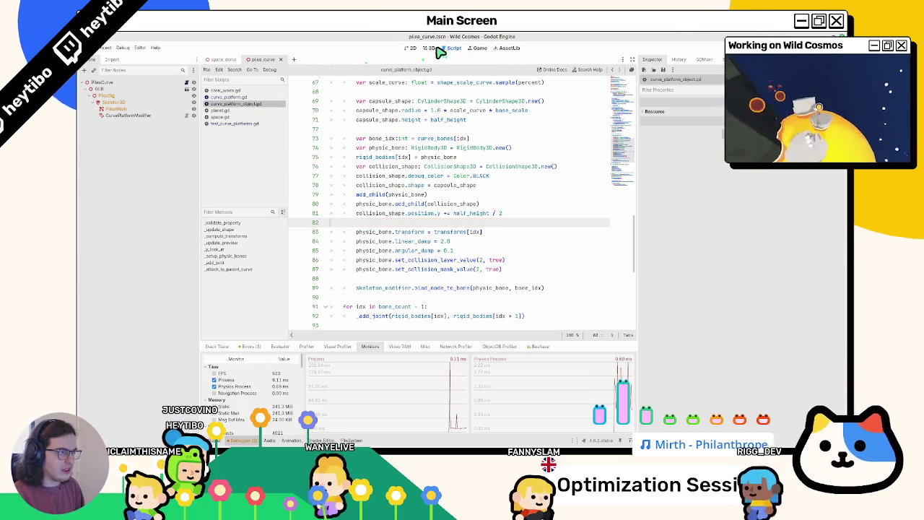
Close the pilea_curve scene and open travel_test.tscn from the scene list.
middle_click(262, 60)
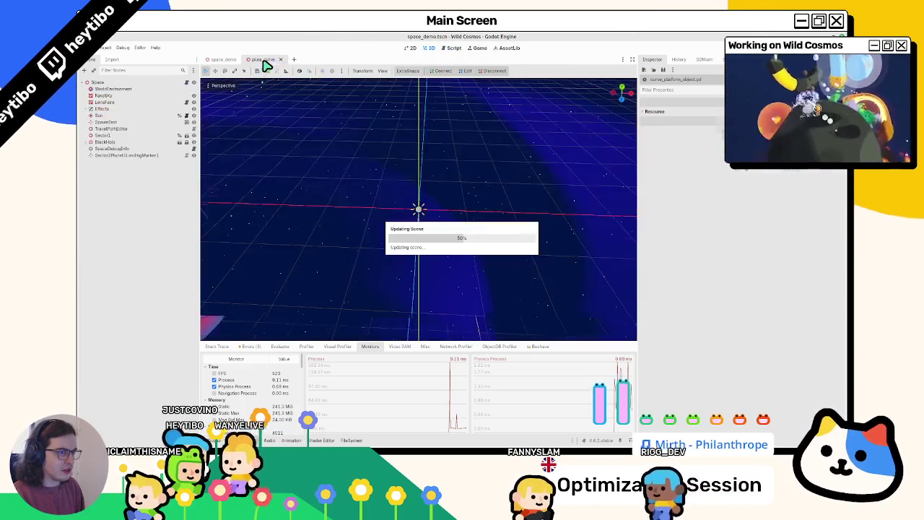
key(ctrl+shift+o)
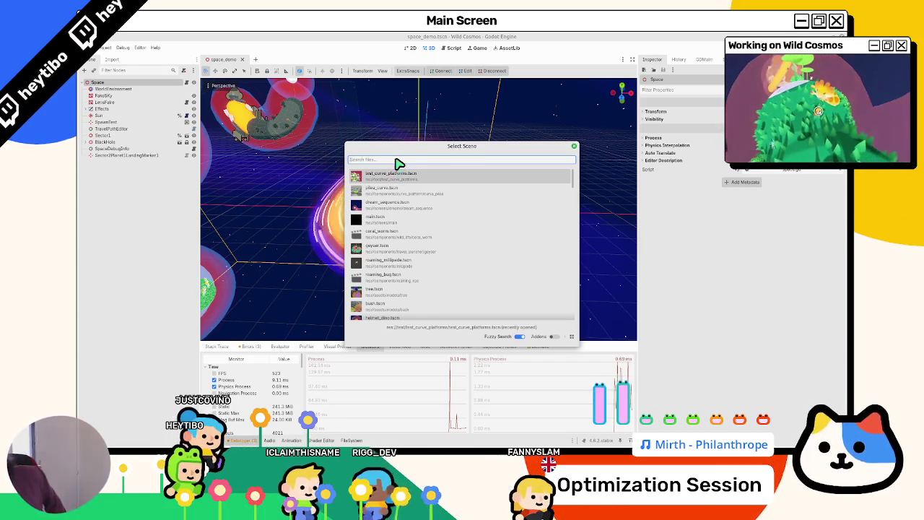
key(Escape)
key(ctrl+shift+o)
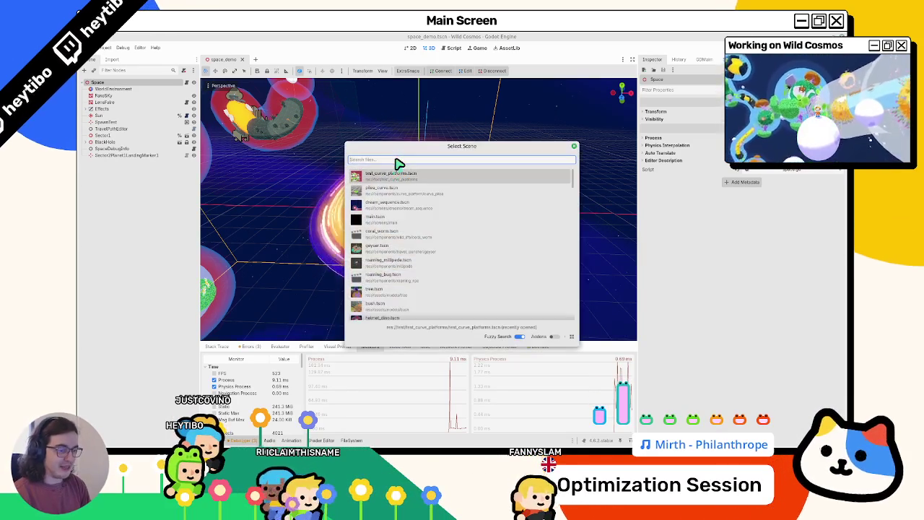
key(Escape)
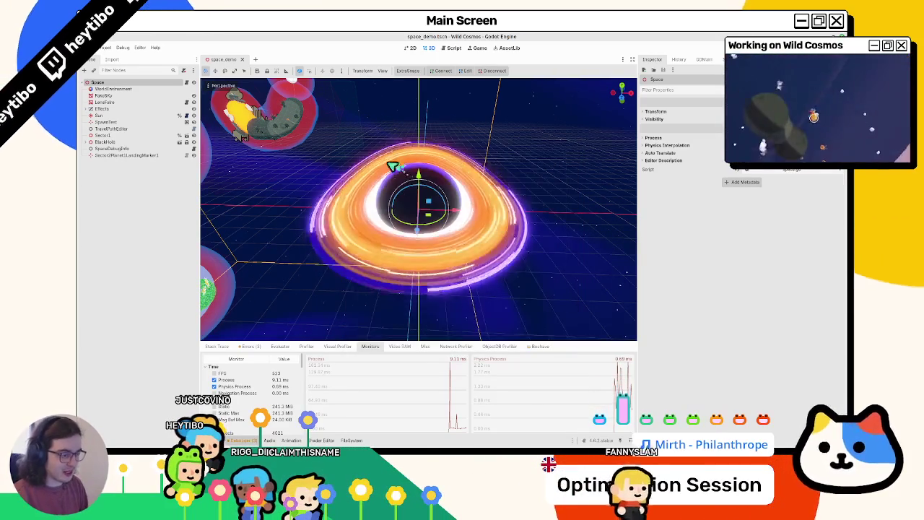
key(ctrl+shift+o)
text(travel_)
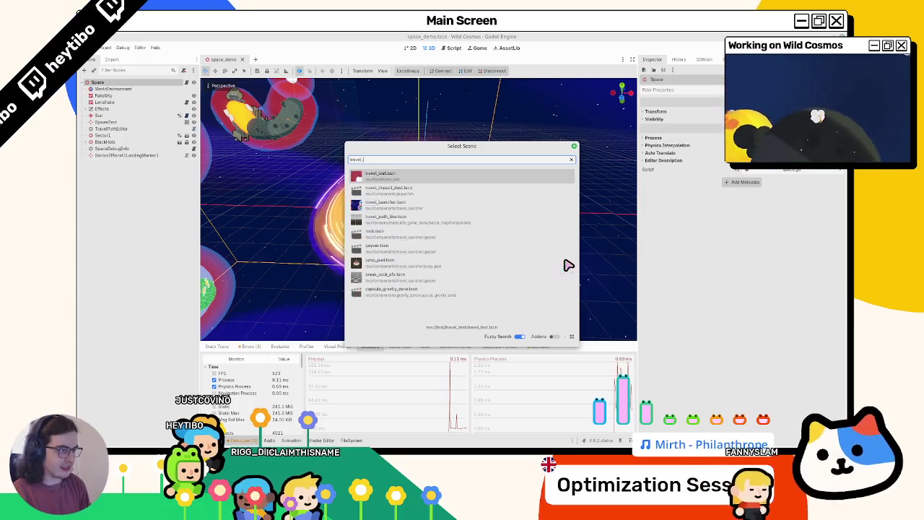
key(Return)
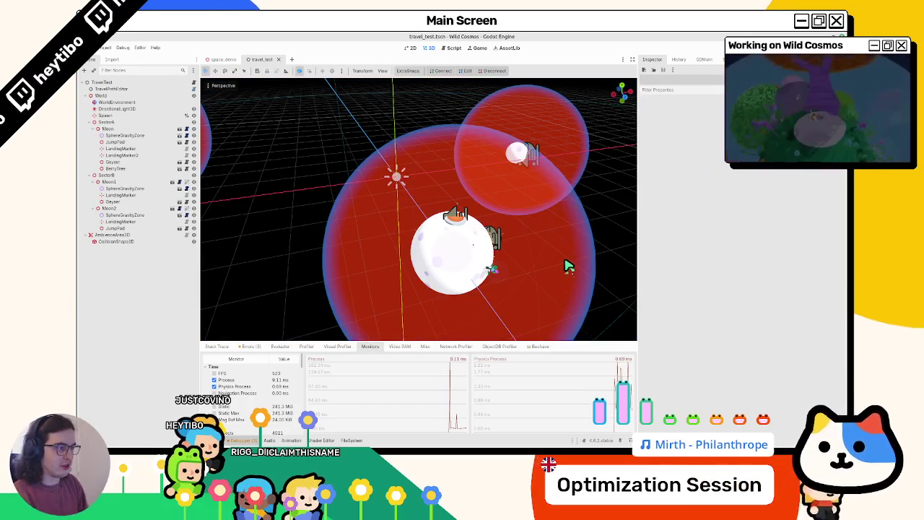
Run travel_test in a game window, then stop it.
key(F6)
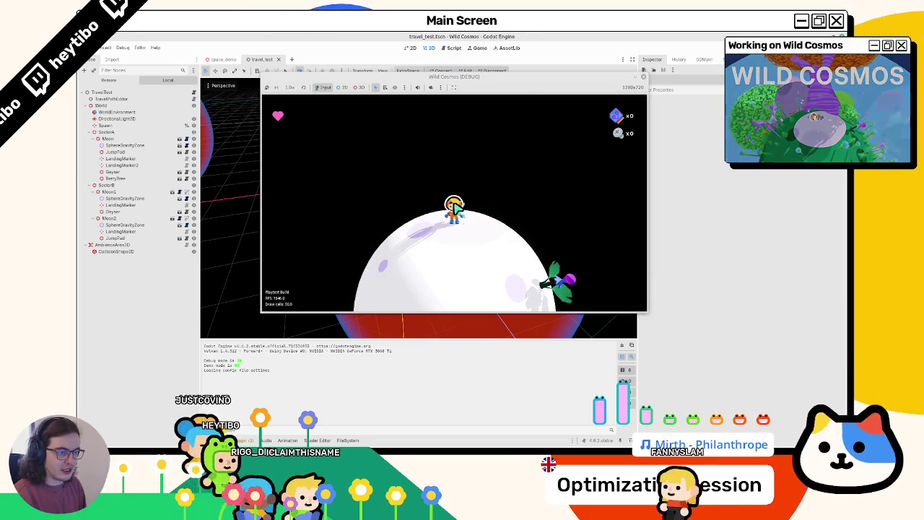
scroll(453, 206, up, 5)
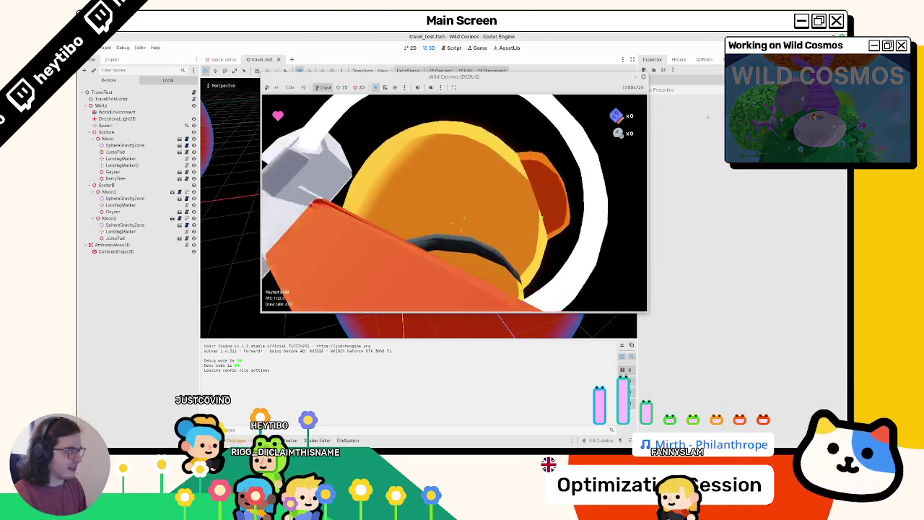
key(F8)
key(ctrl+shift+o)
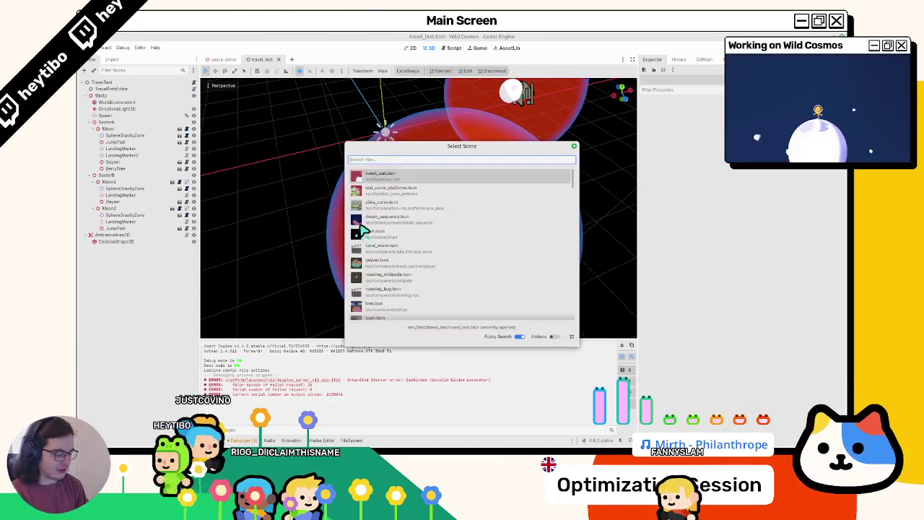
Open galaxy_fake_sky_test and paste its FakeSky node into the travel_test scene.
text(galaxy)
key(Return)
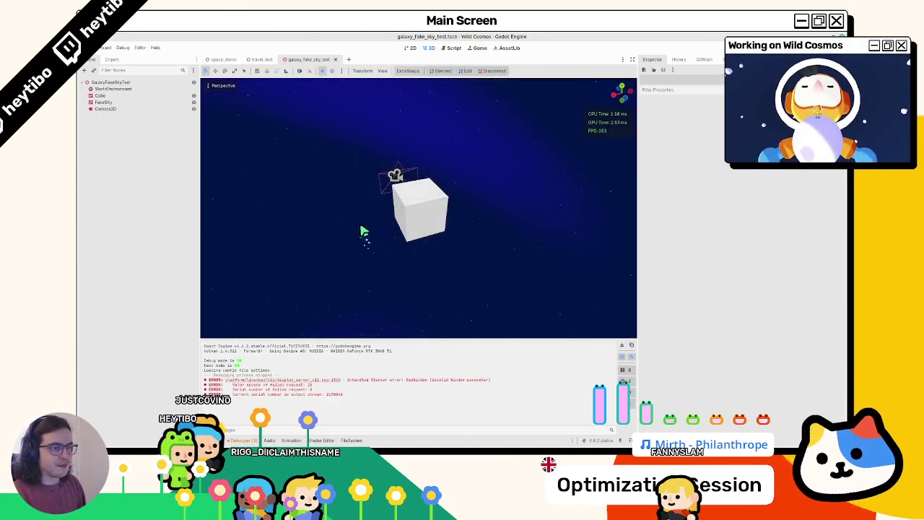
key(ctrl+shift+Tab)
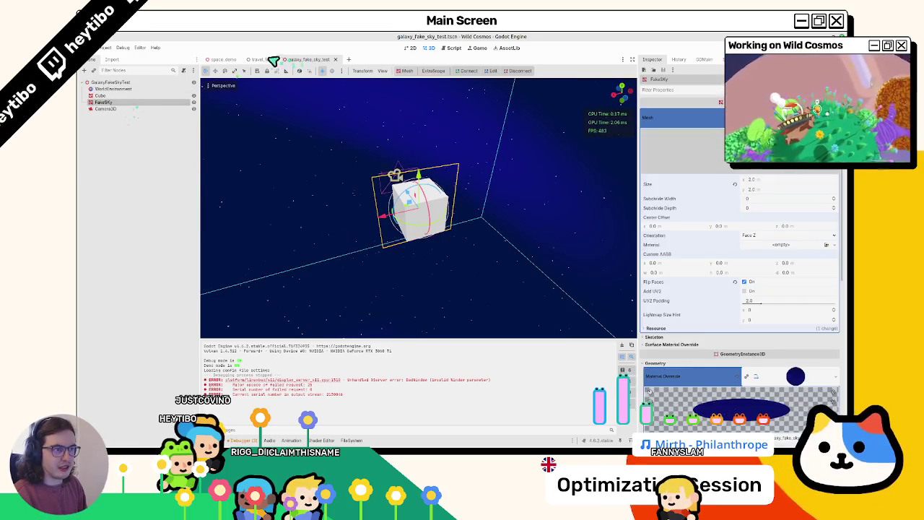
key(ctrl+v)
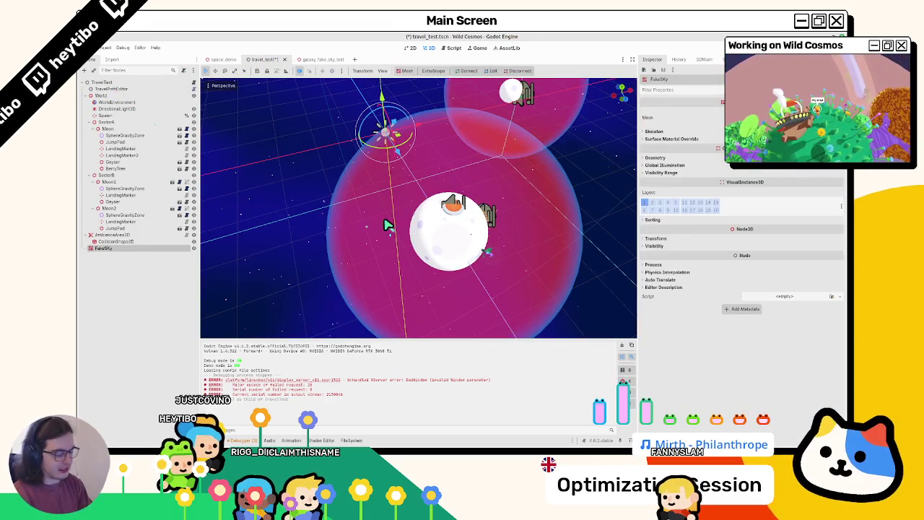
Run travel_test with the added FakeSky and adjust the game window's options.
key(ctrl+shift+o)
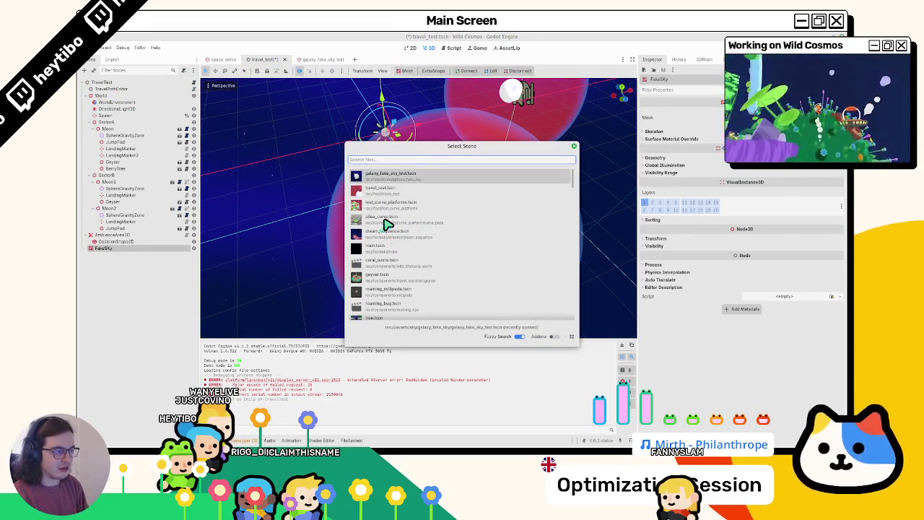
key(Down)
key(Return)
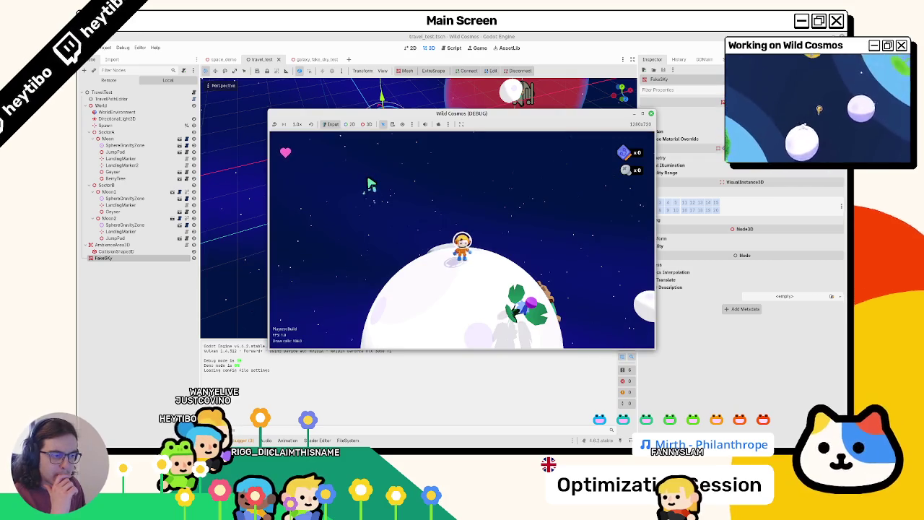
click(382, 123)
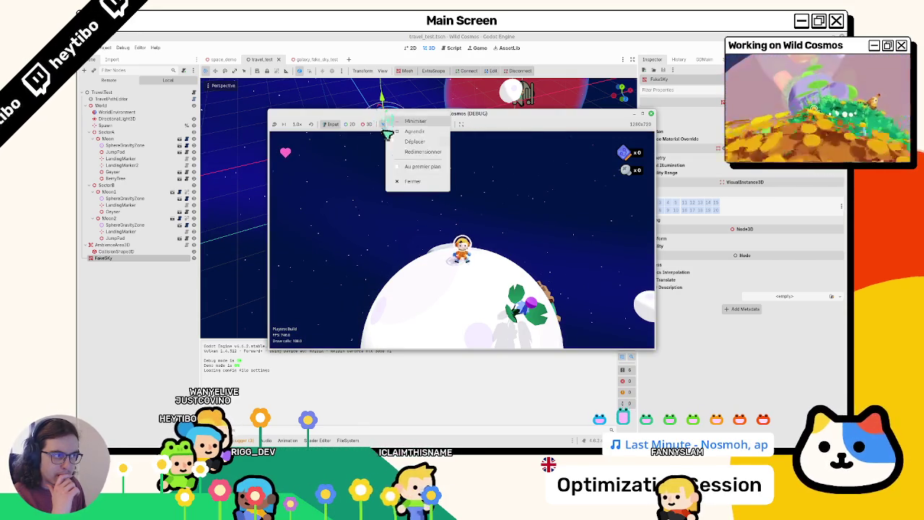
click(402, 169)
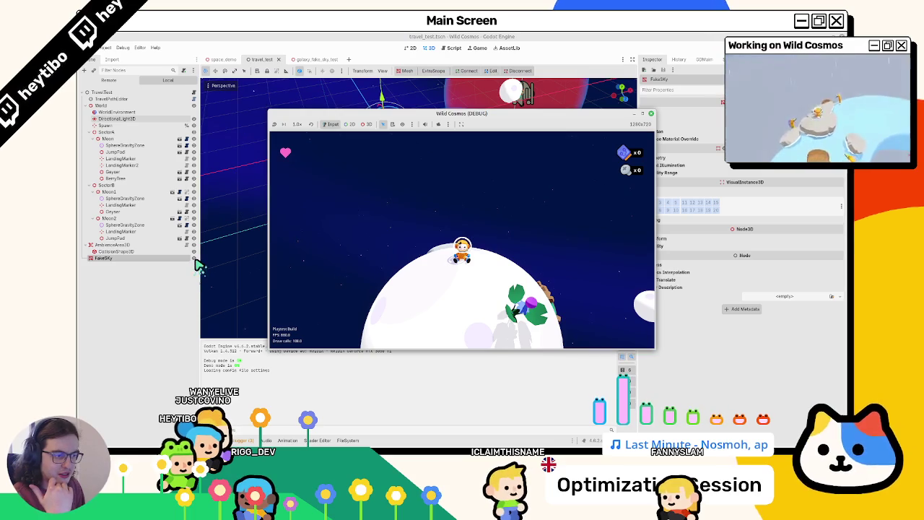
Toggle FakeSky's visibility repeatedly to compare frame rate, ending with it hidden.
click(193, 258)
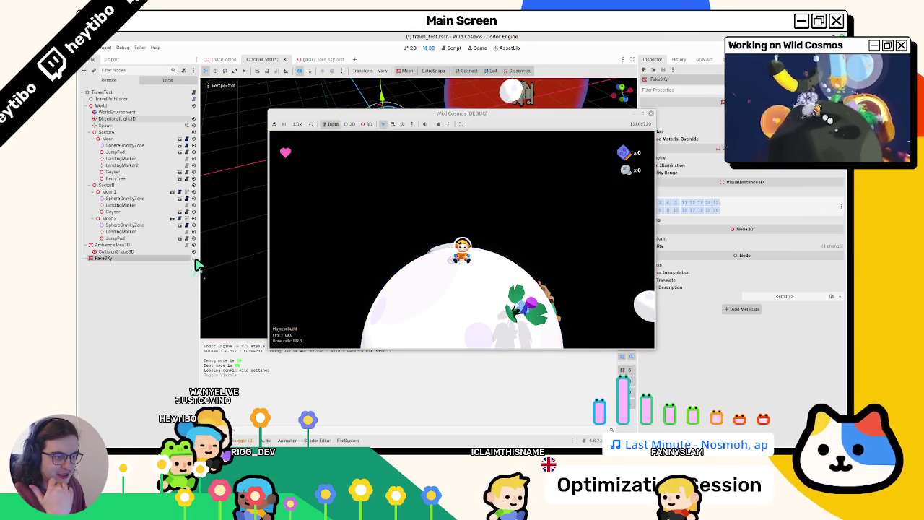
click(195, 258)
click(194, 258)
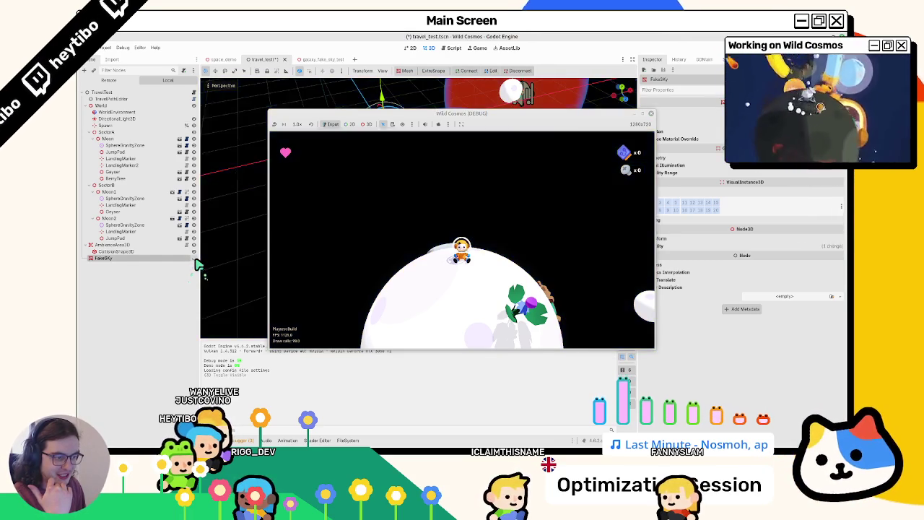
click(194, 259)
click(194, 258)
click(195, 259)
click(194, 259)
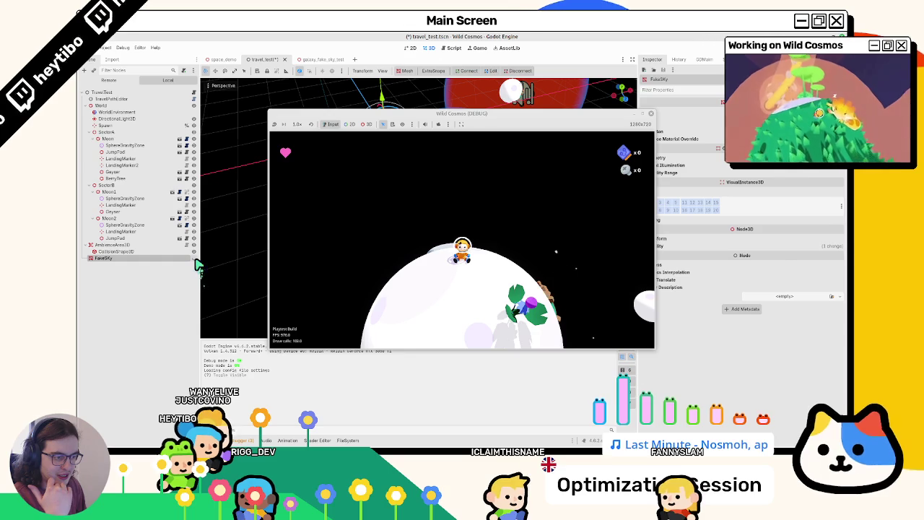
click(195, 258)
click(195, 258)
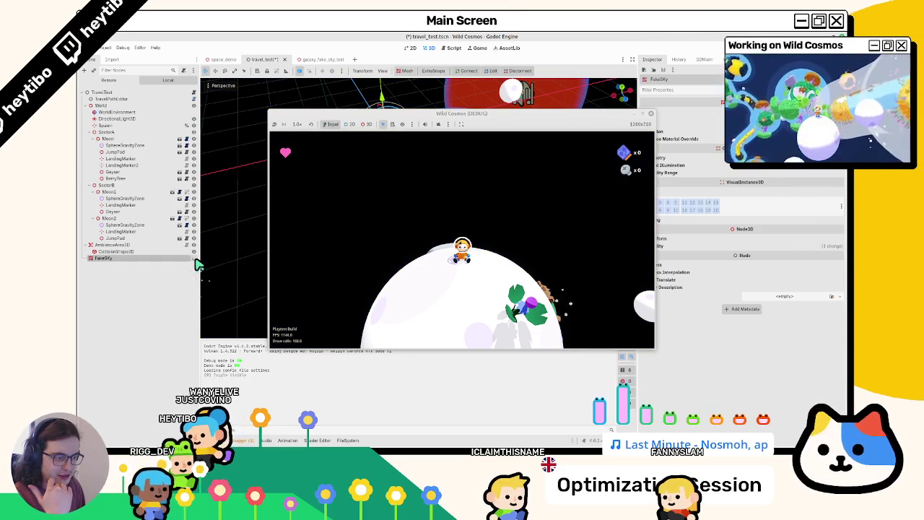
click(194, 258)
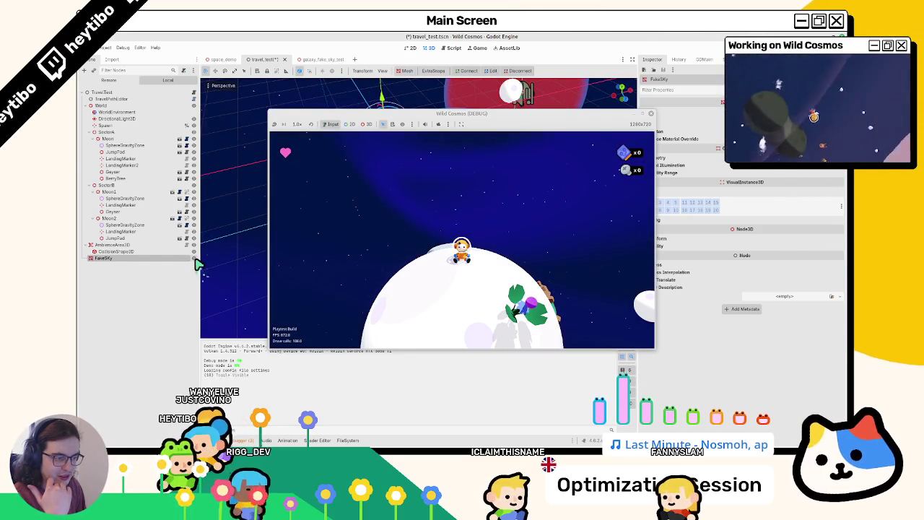
click(195, 259)
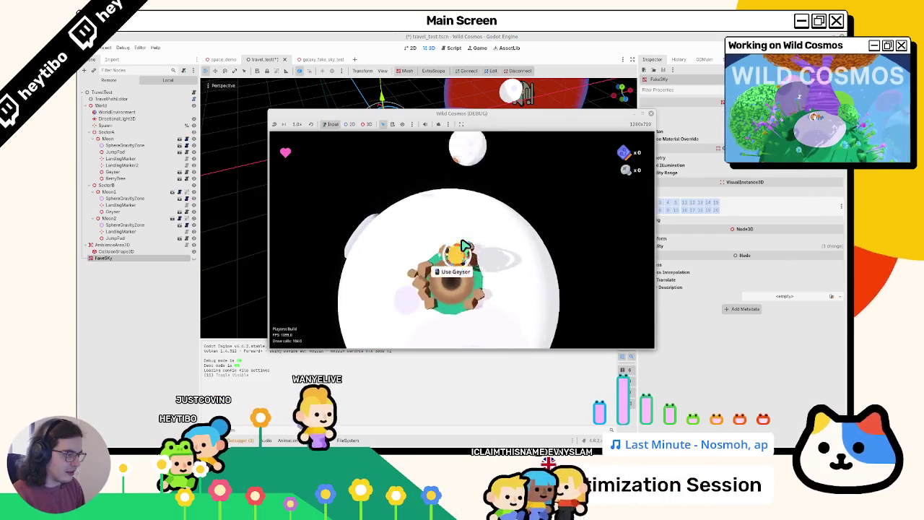
Walk the character around the moon while un-graphing the Process and Physics Process monitors.
key(e)
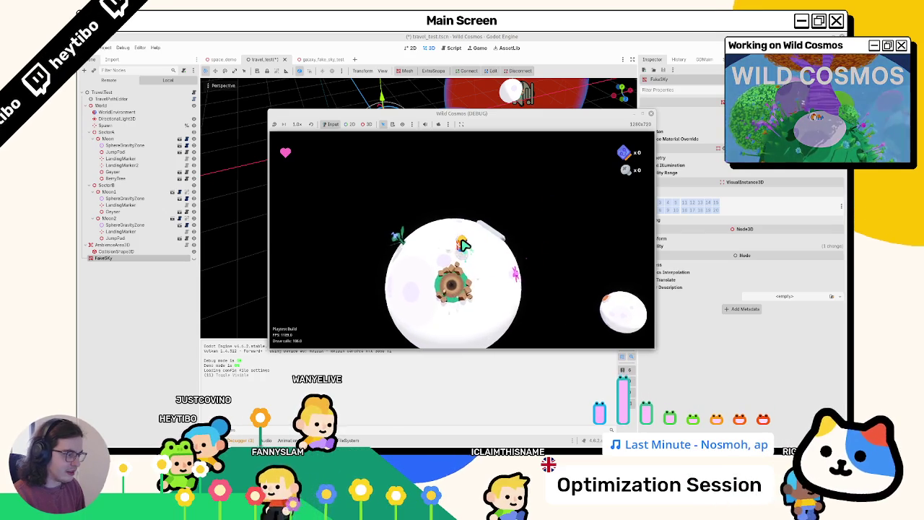
key(w)
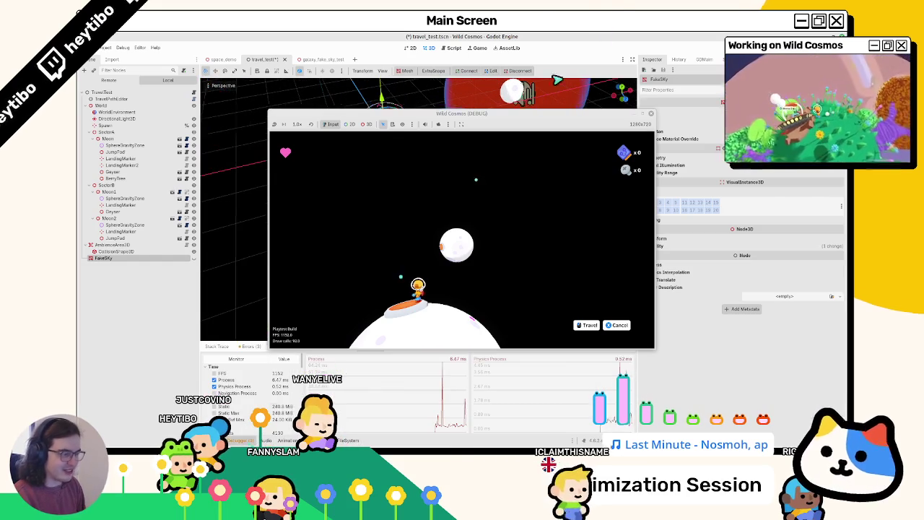
drag(570, 114, 613, 39)
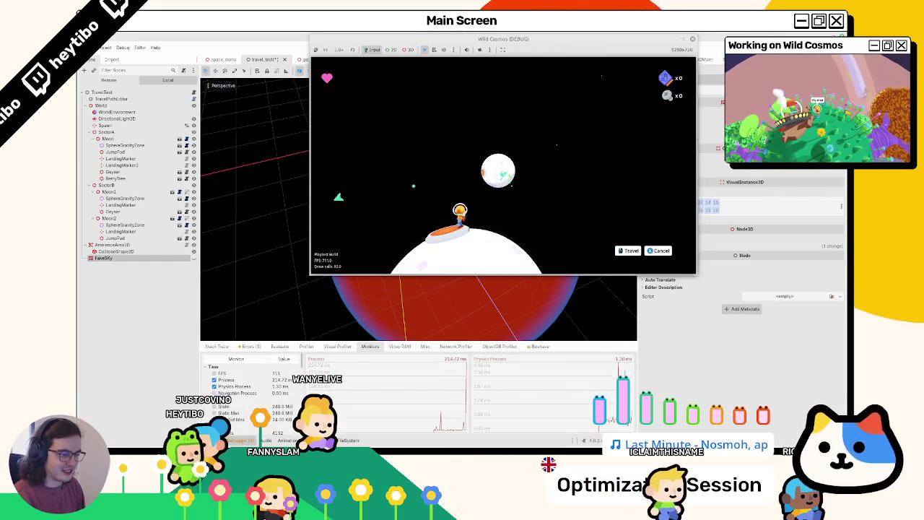
click(238, 381)
click(243, 387)
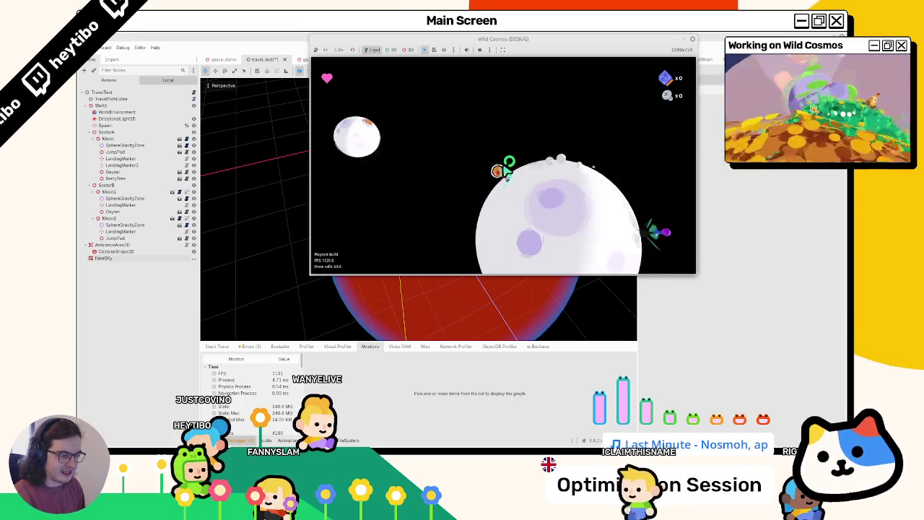
key(w)
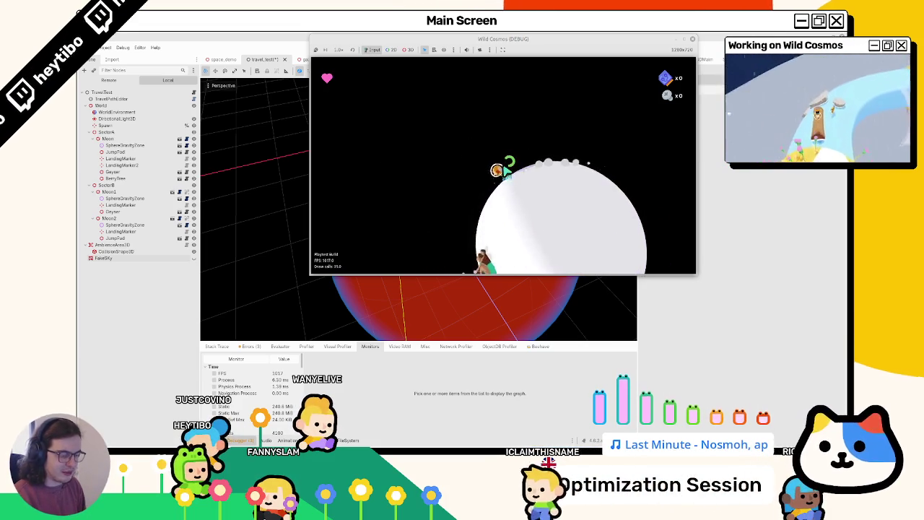
key(w)
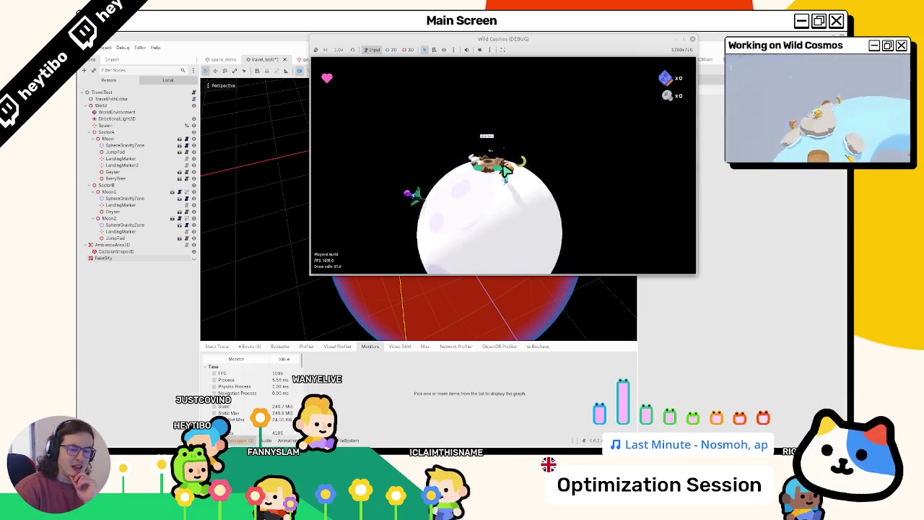
key(w)
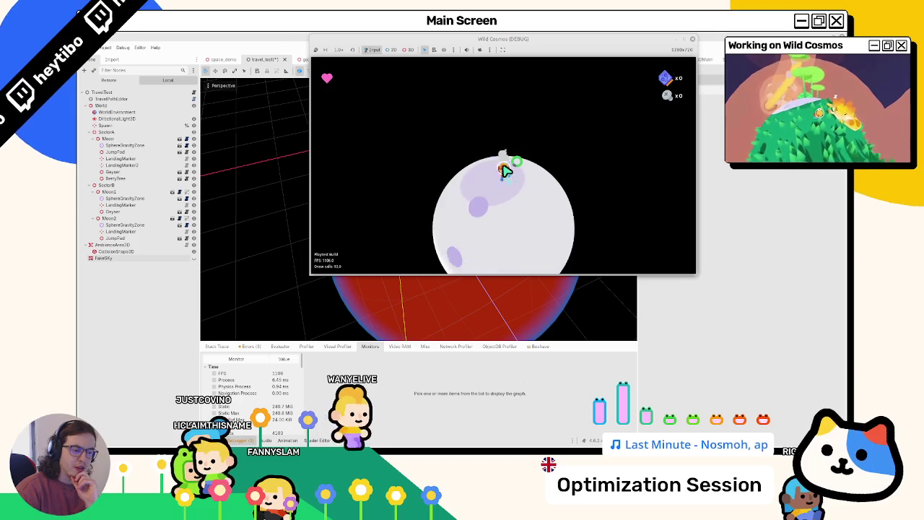
key(w)
key(w)
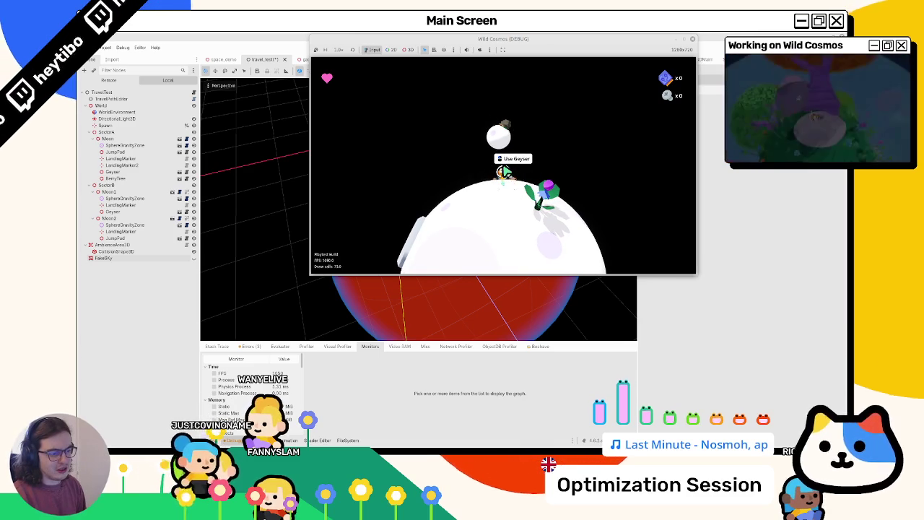
Stop the travel_test game and run the dream_sequence scene.
key(e)
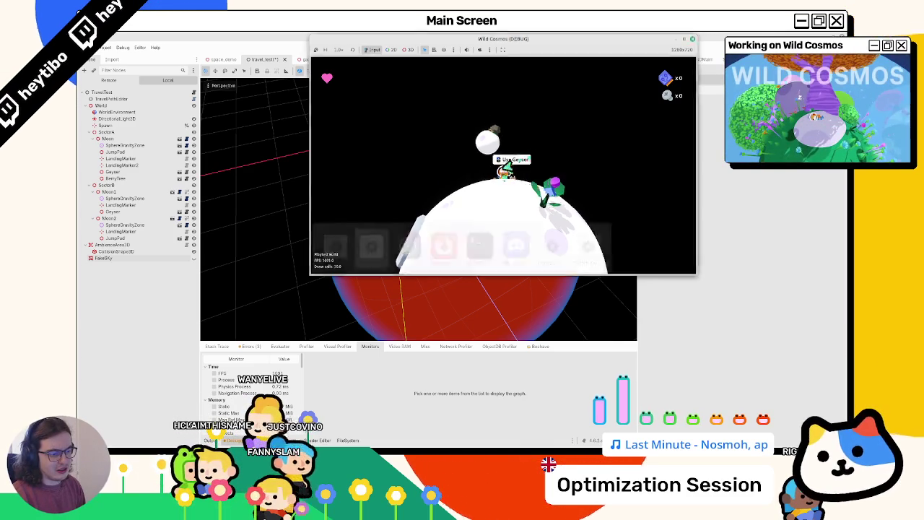
key(F8)
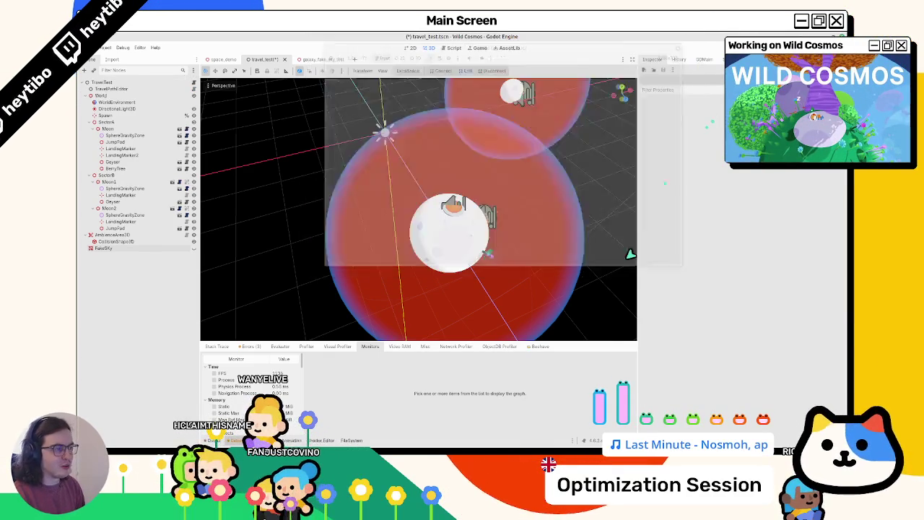
drag(385, 290, 387, 270)
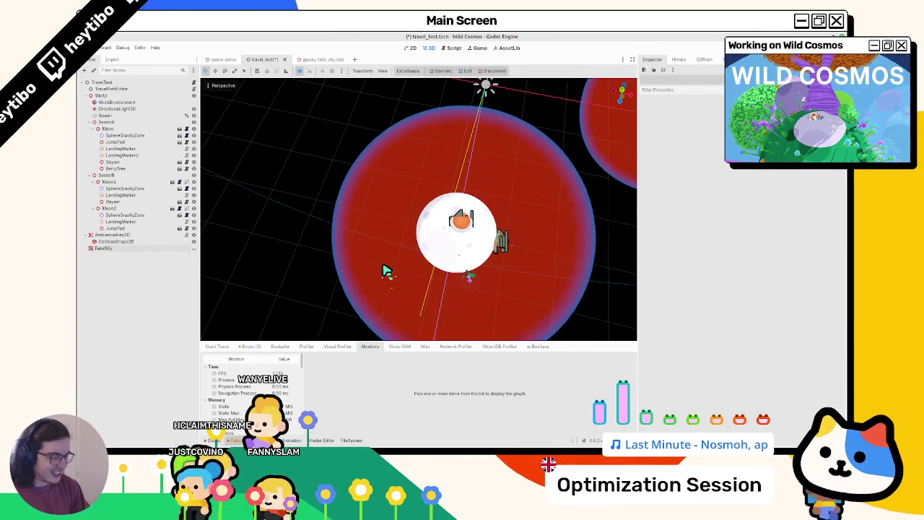
key(ctrl+shift+o)
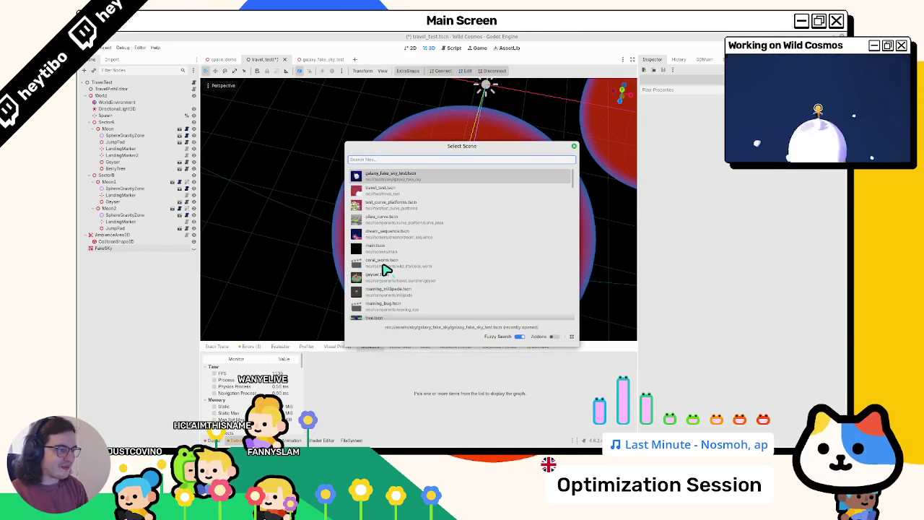
key(Down)
key(Down)
key(Down)
key(Return)
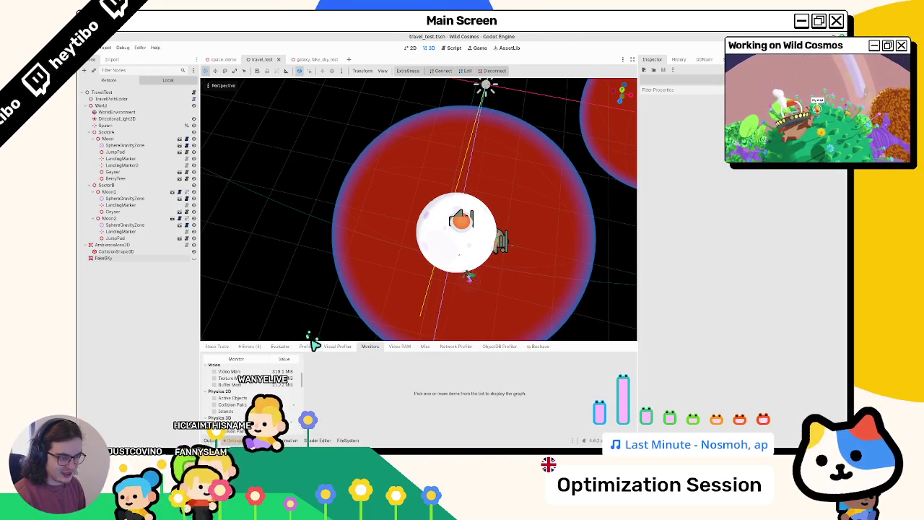
Enlarge the performance monitors panel and keep the game window always on top at the right.
drag(314, 341, 314, 245)
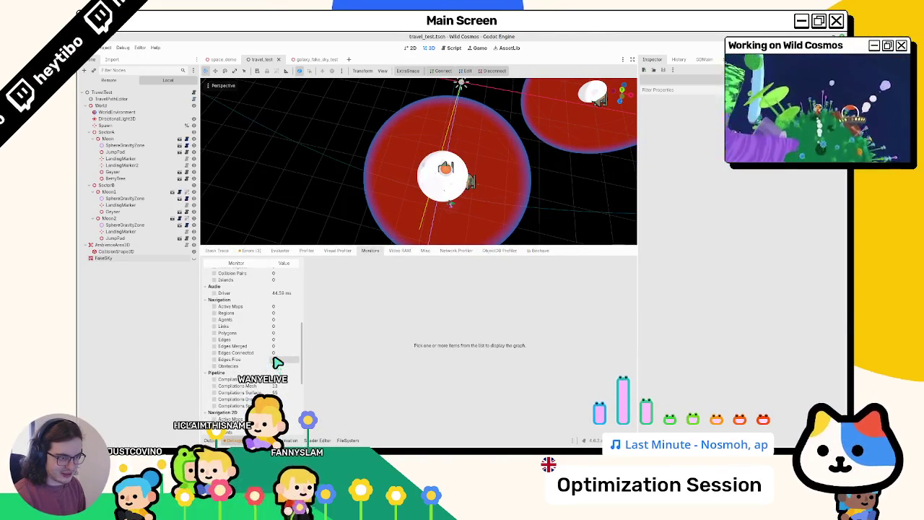
drag(440, 123, 631, 66)
right_click(631, 67)
click(675, 116)
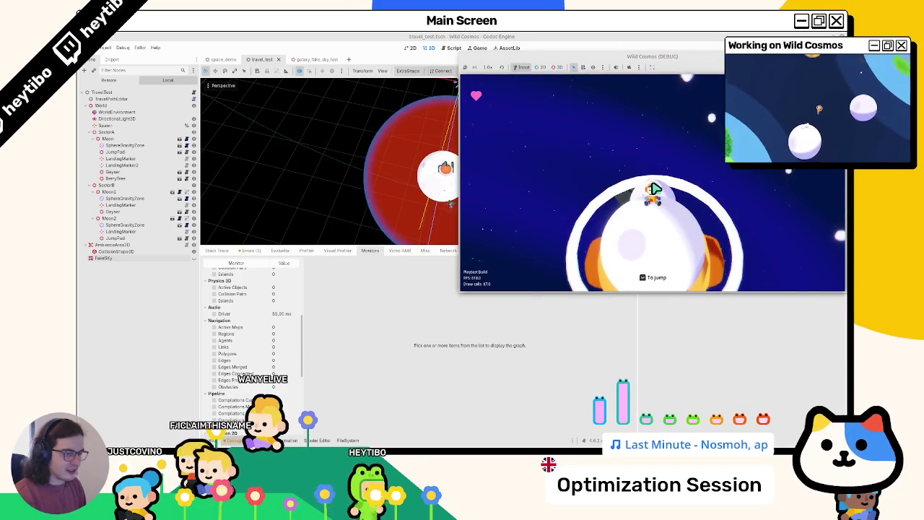
Open dream_sequence.tscn in the editor via the quick scene opener.
scroll(275, 387, down, 5)
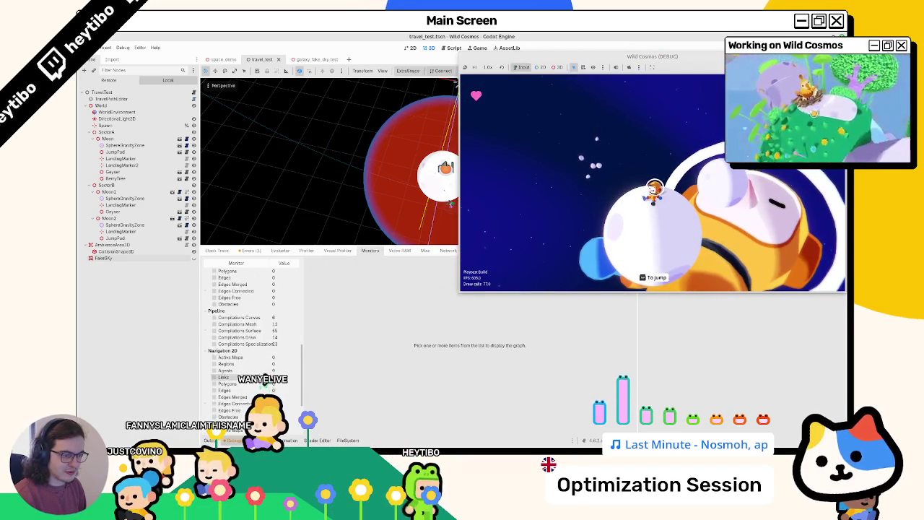
scroll(280, 406, up, 5)
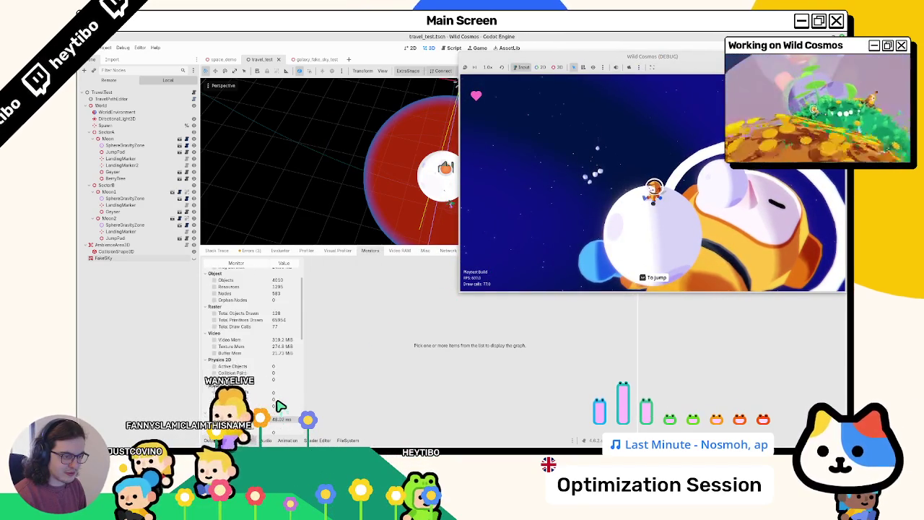
scroll(280, 406, up, 3)
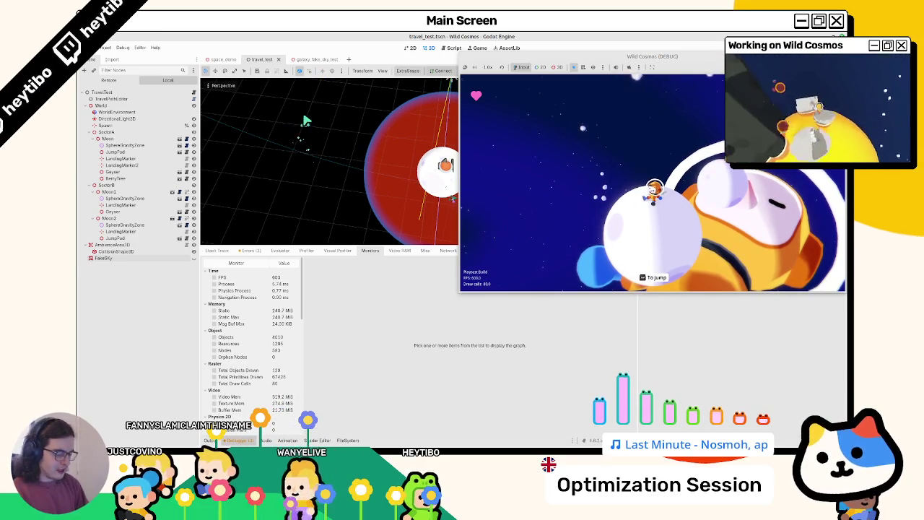
key(ctrl+shift+o)
text(dream)
key(Return)
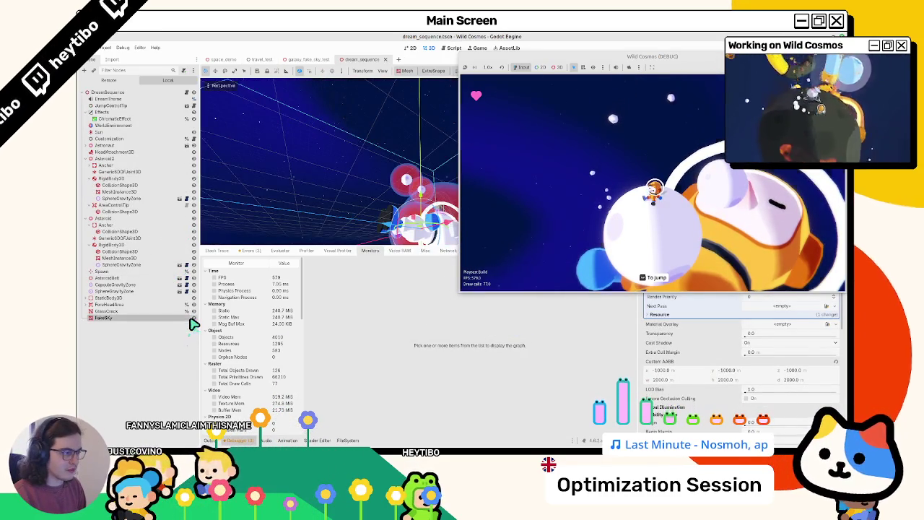
Hide then show FakeSky to compare FPS, leaving the sky visible.
click(193, 318)
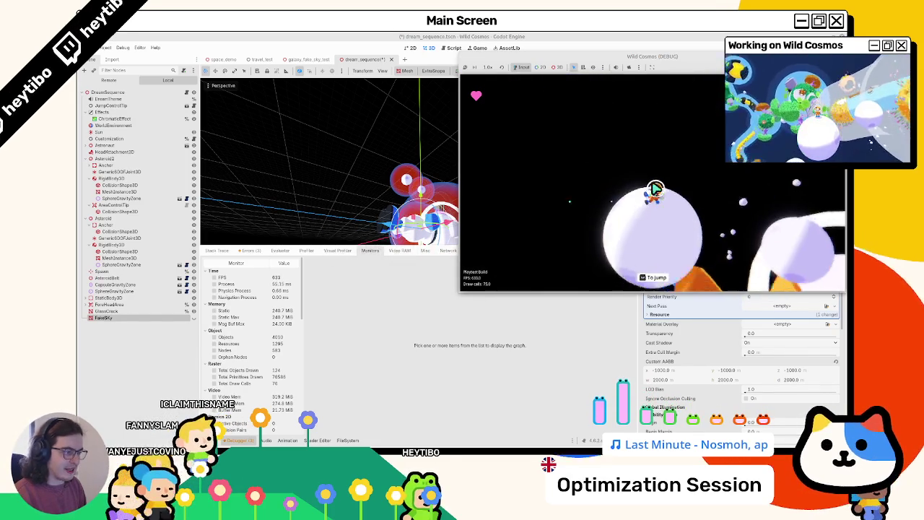
click(193, 318)
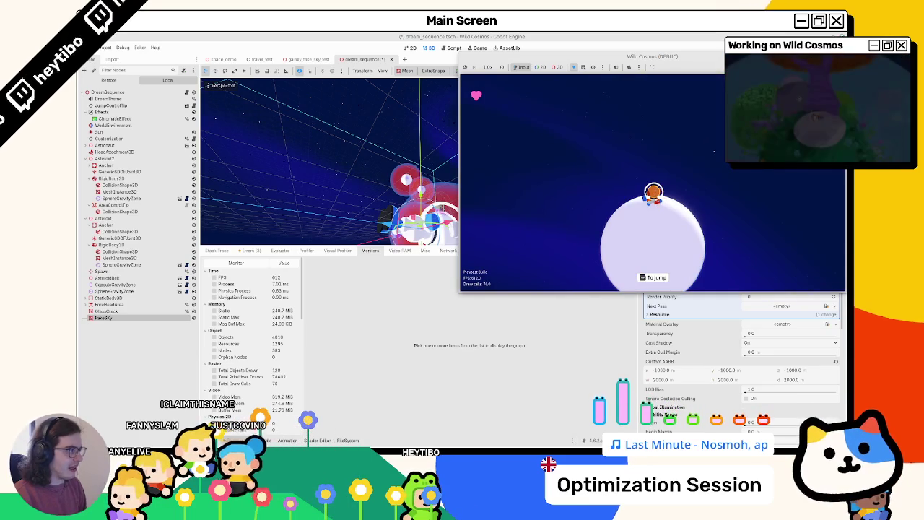
click(347, 440)
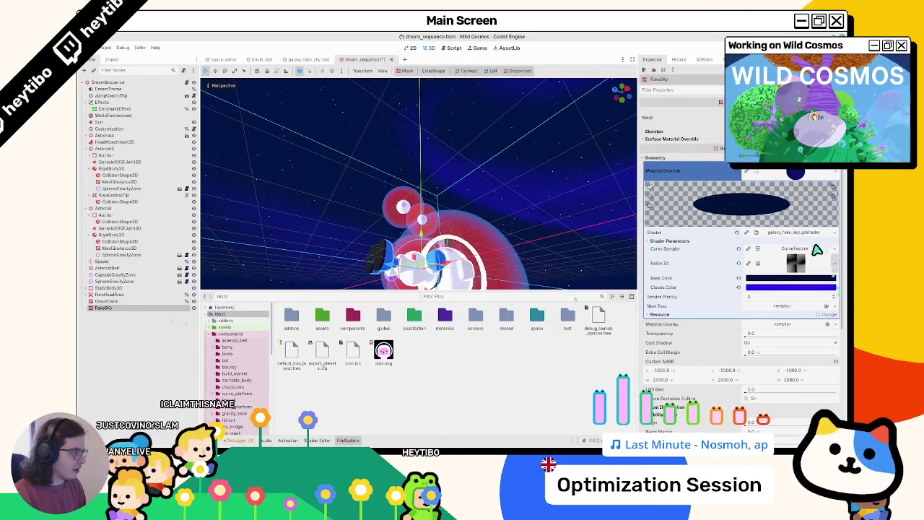
Open galaxy_fake_sky.gdshader and search for TIME, reaching its use on line 25.
click(790, 231)
click(474, 354)
key(ctrl+f)
text(time)
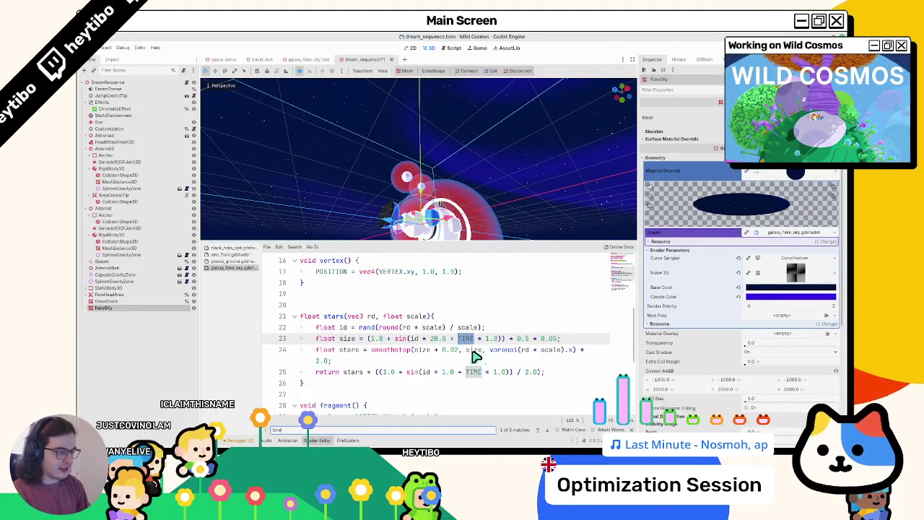
key(Return)
key(Return)
key(Return)
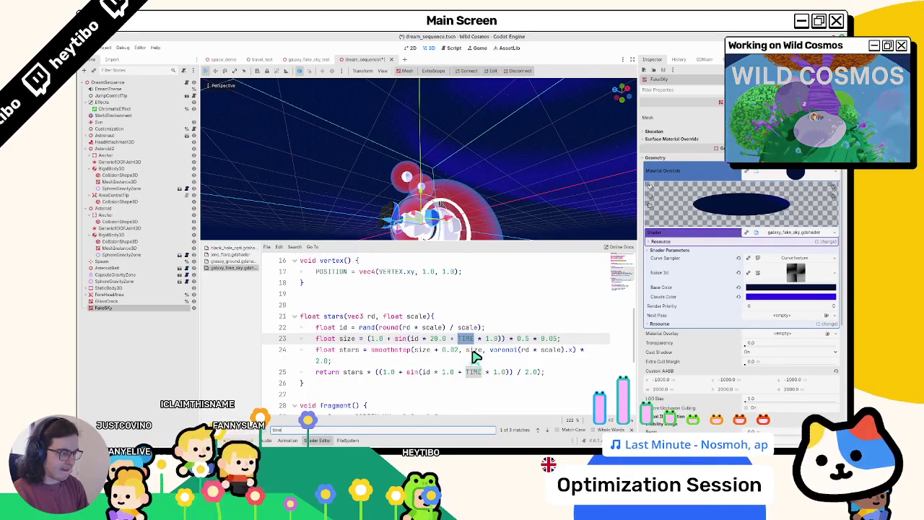
key(Return)
key(Return)
key(Return)
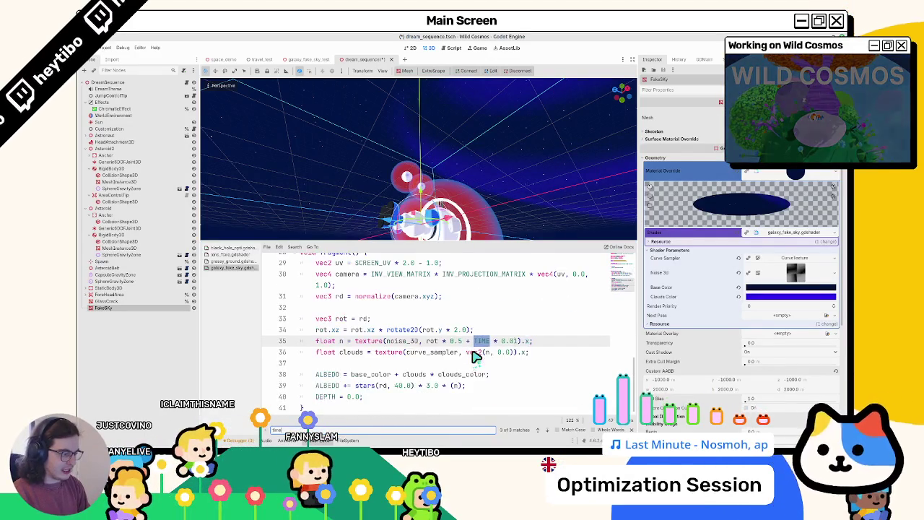
key(Return)
key(Return)
key(Escape)
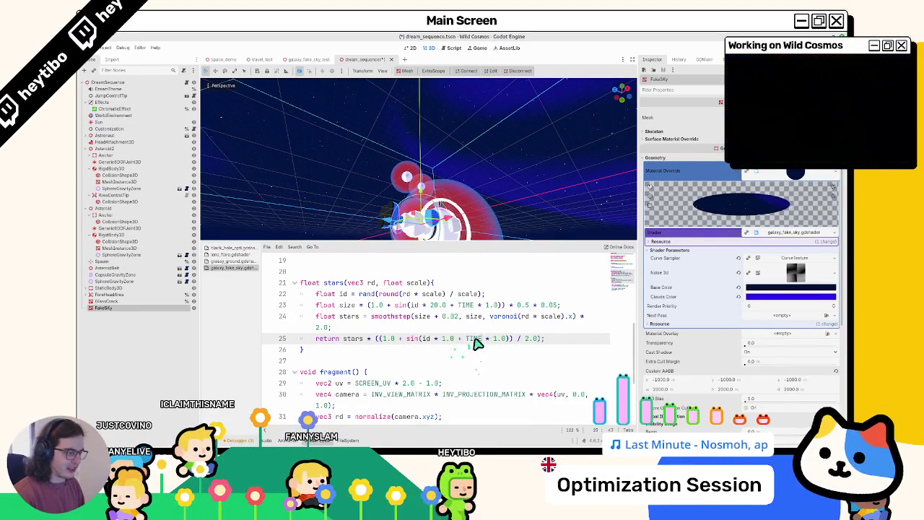
Delete the TIME terms on lines 25 and 23, set line 35 to rot * 0.5, then save and run.
drag(508, 342, 457, 344)
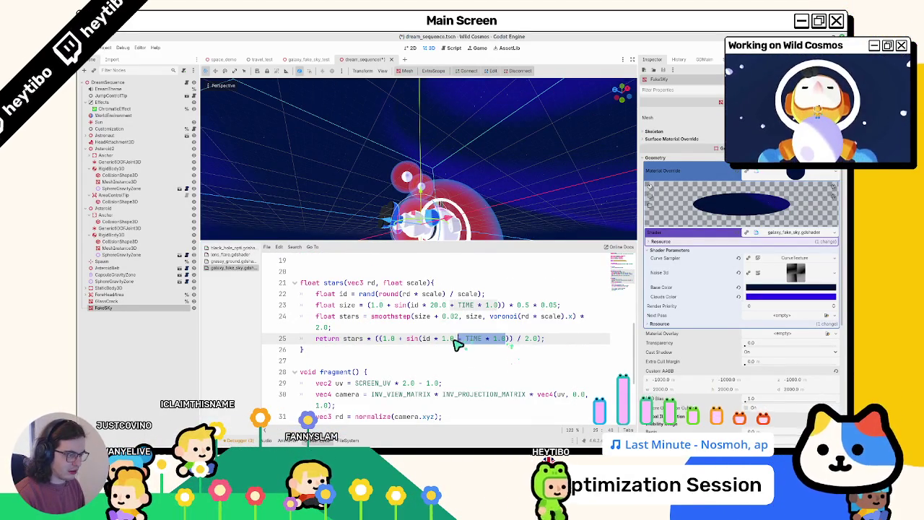
key(BackSpace)
drag(452, 306, 505, 305)
key(BackSpace)
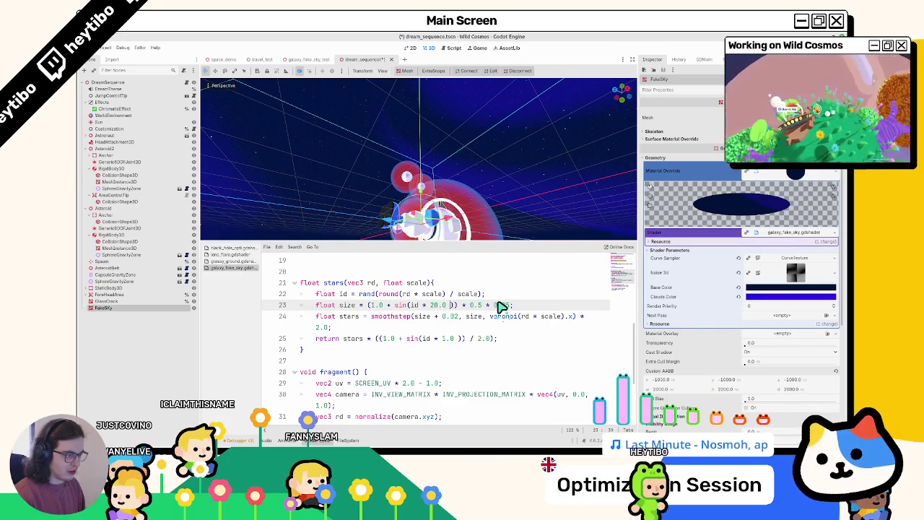
key(ctrl+f)
text(time)
key(Escape)
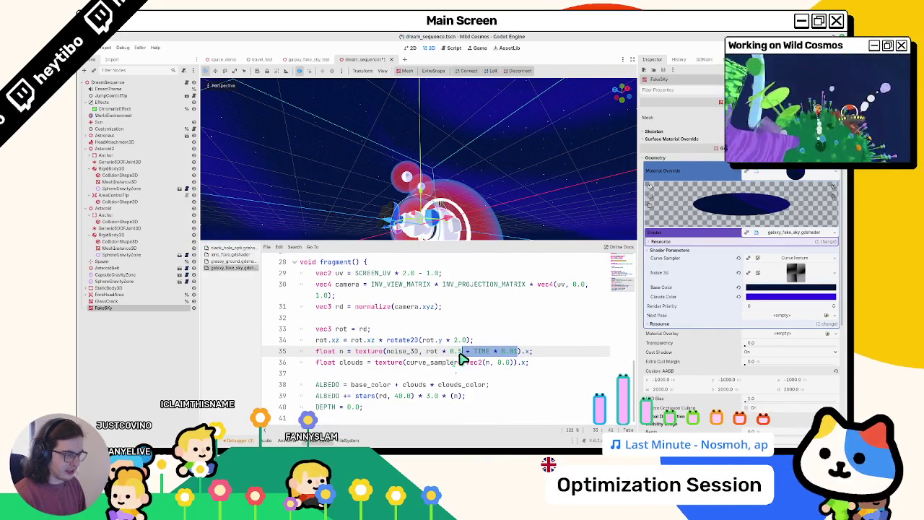
key(BackSpace)
text(5)
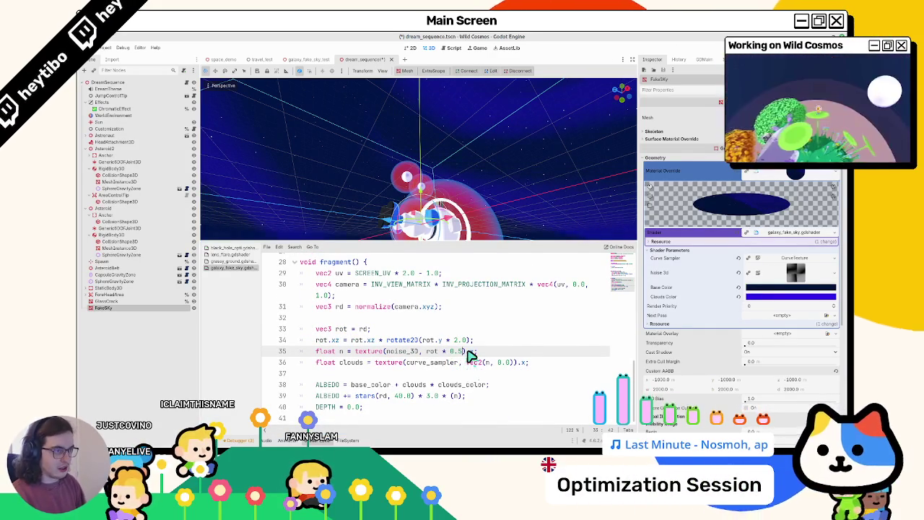
key(F5)
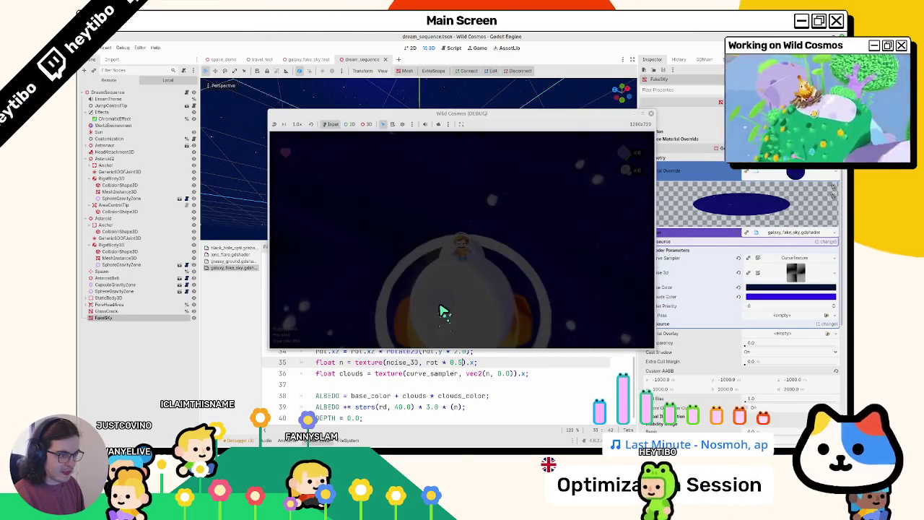
Hide, show, and hide FakeSky again to compare the static sky's frame rate.
click(392, 123)
click(419, 169)
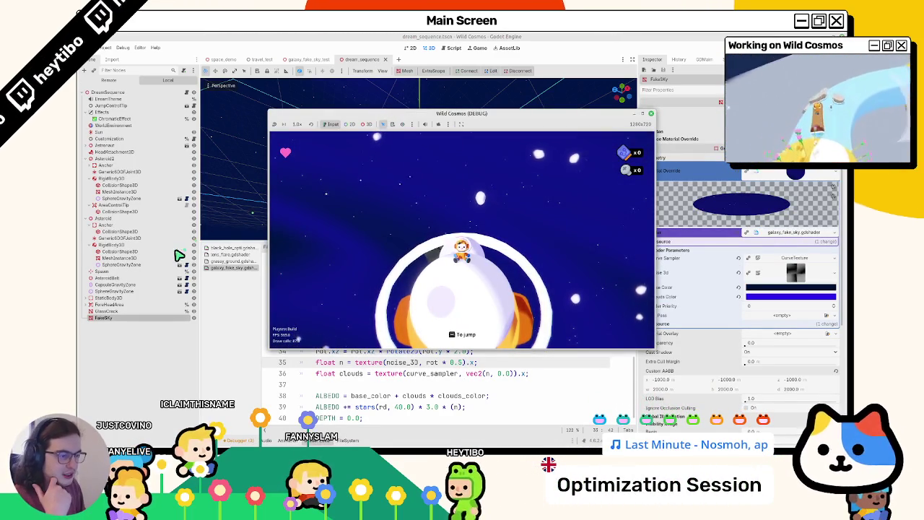
click(193, 317)
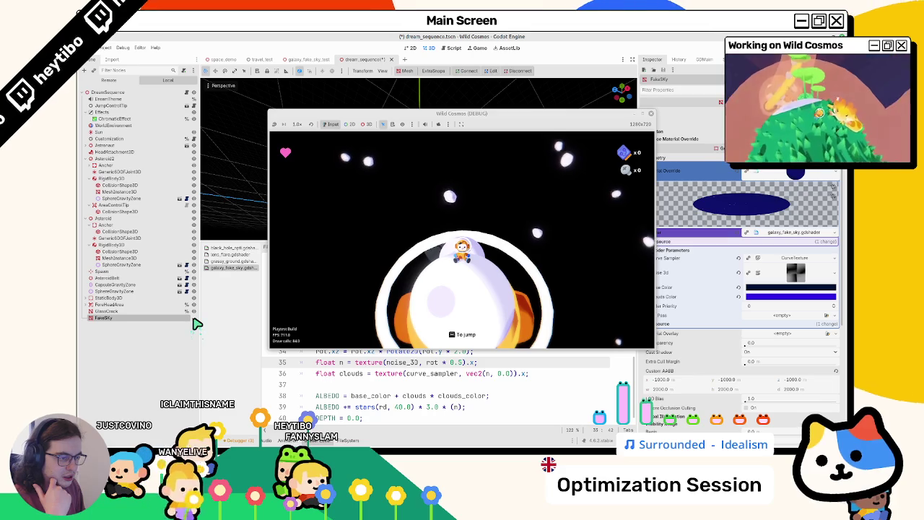
click(193, 318)
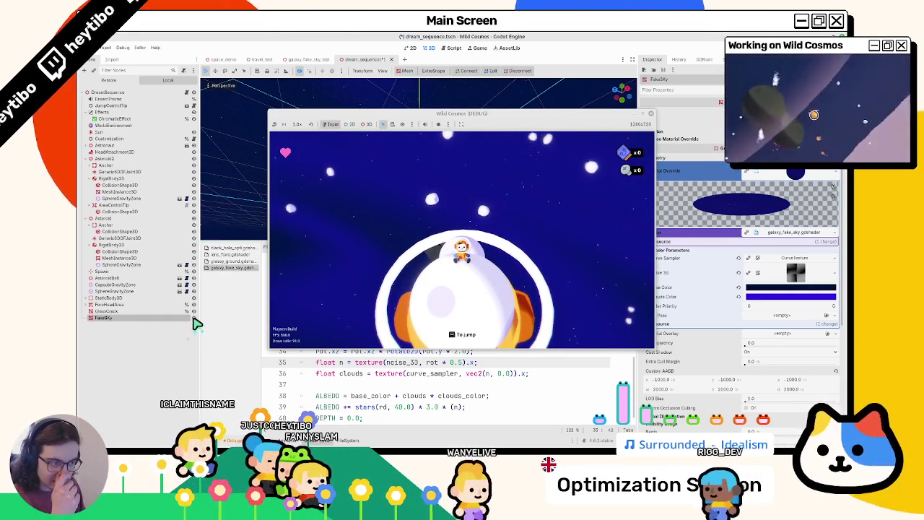
click(194, 318)
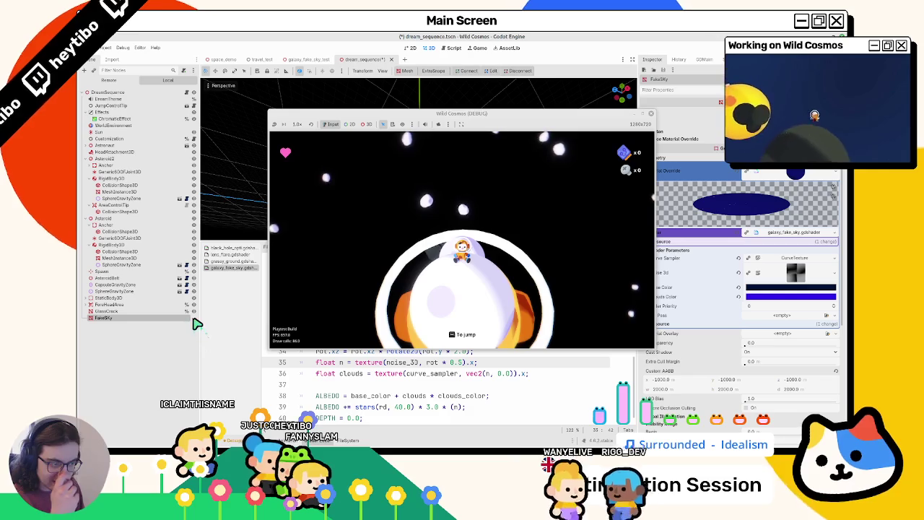
Enlarge the game window, jump the character off the planet, then stop the game.
click(650, 113)
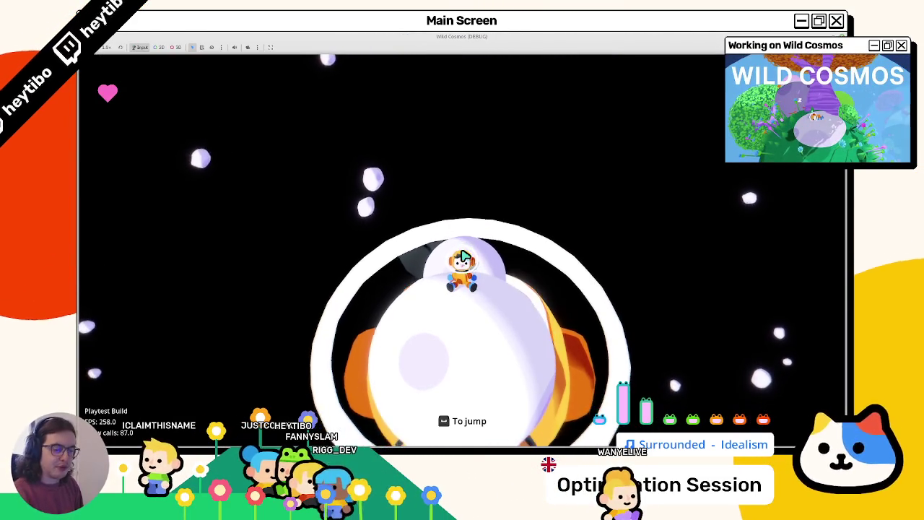
key(space)
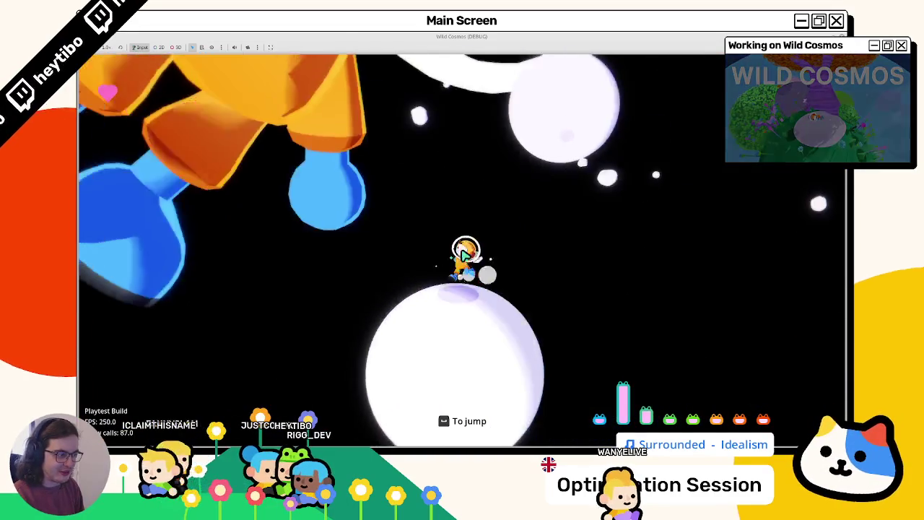
key(space)
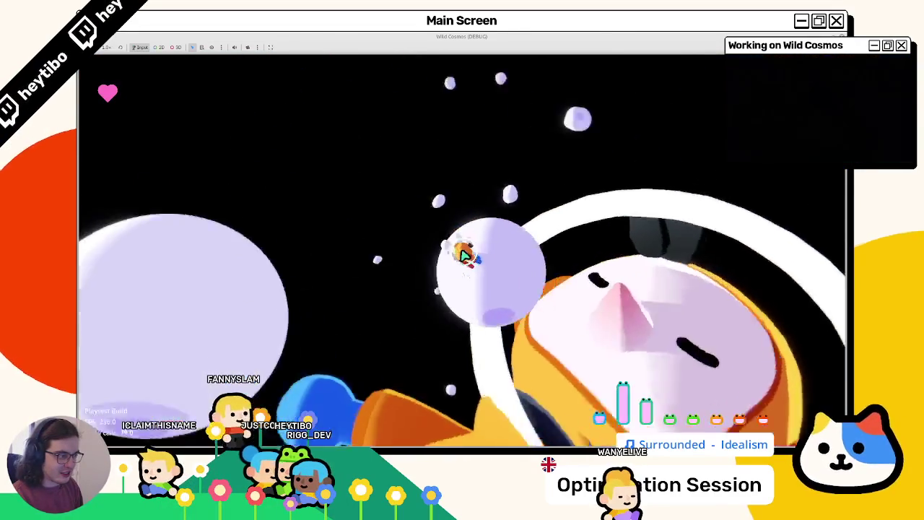
key(F8)
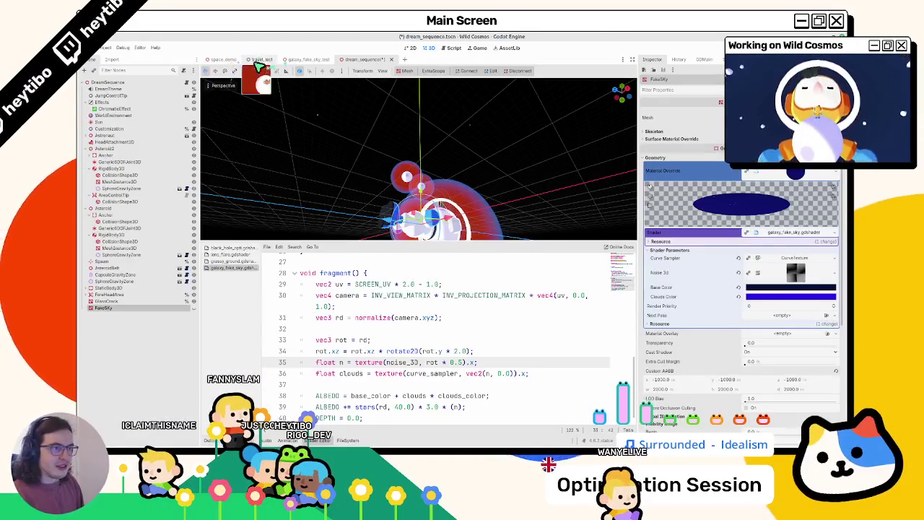
Run the space_demo scene and show the FPS performance monitors.
click(222, 60)
key(F5)
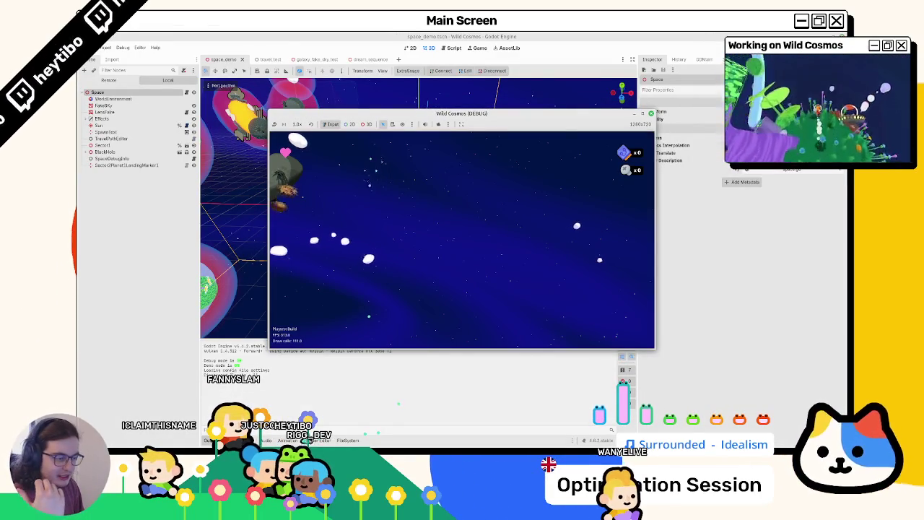
key(F8)
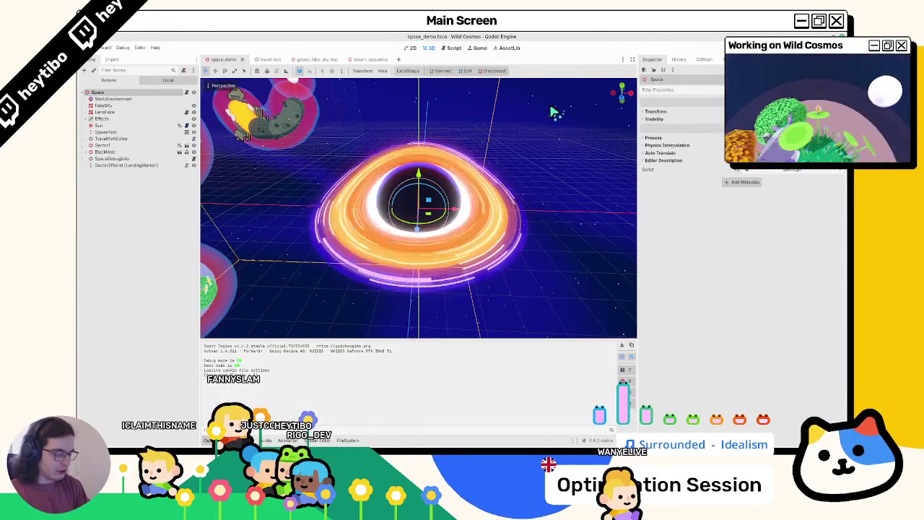
key(ctrl+shift+o)
key(Return)
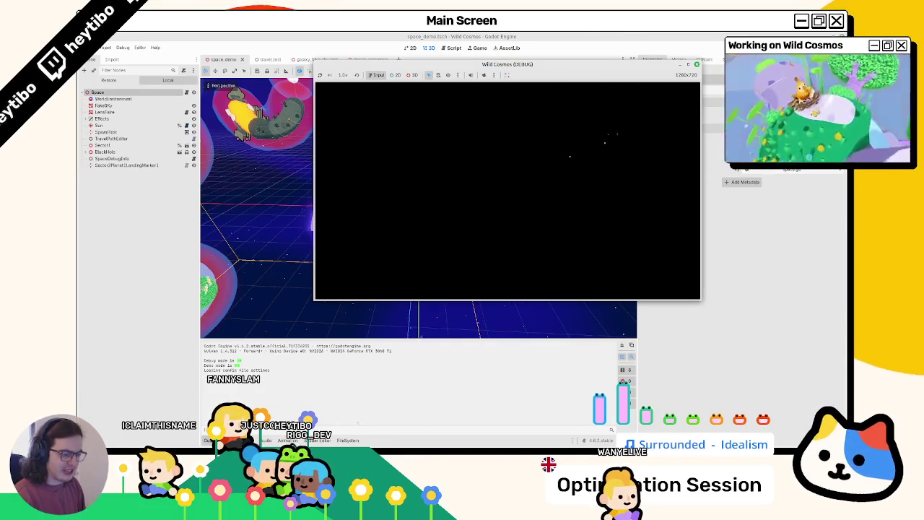
click(238, 440)
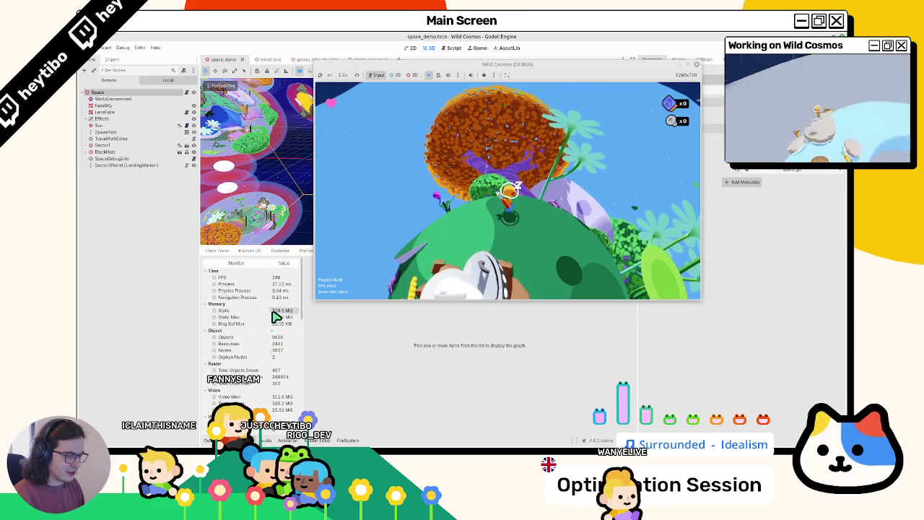
Reposition the game window and make it fill the editor to play.
drag(537, 67, 923, 67)
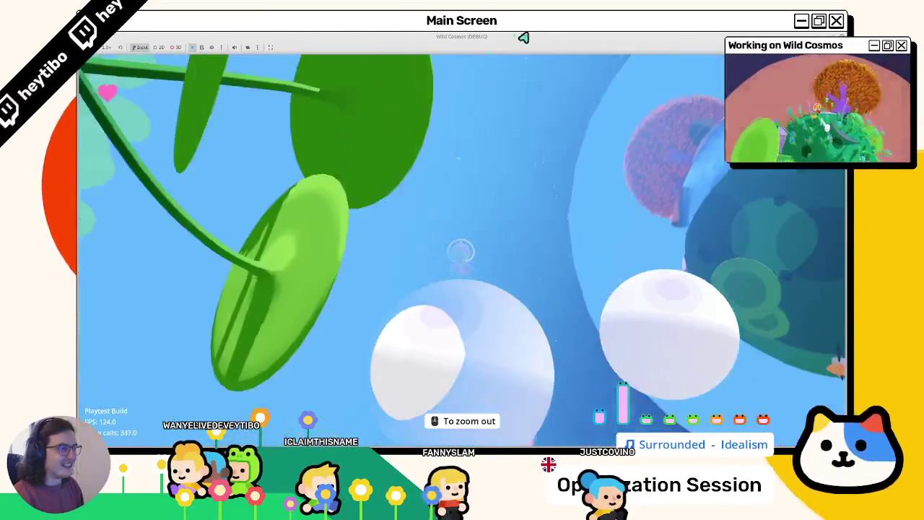
drag(522, 36, 526, 105)
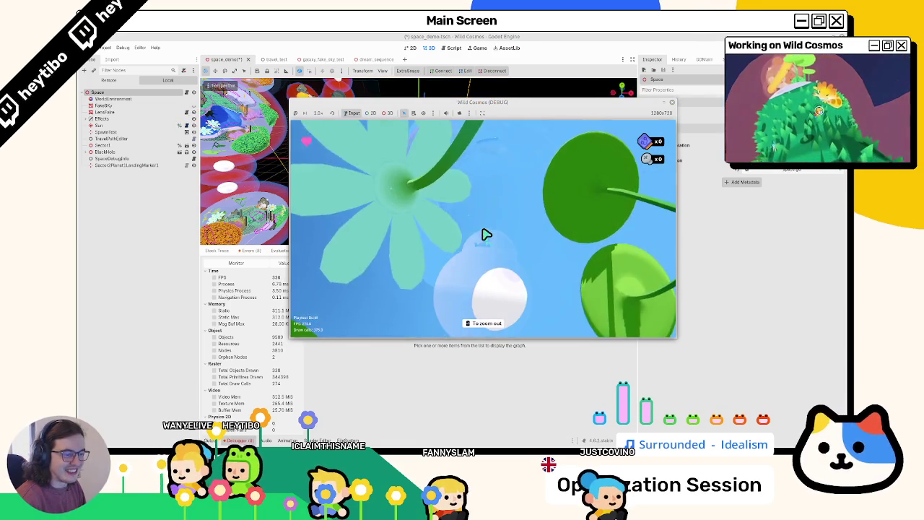
click(669, 102)
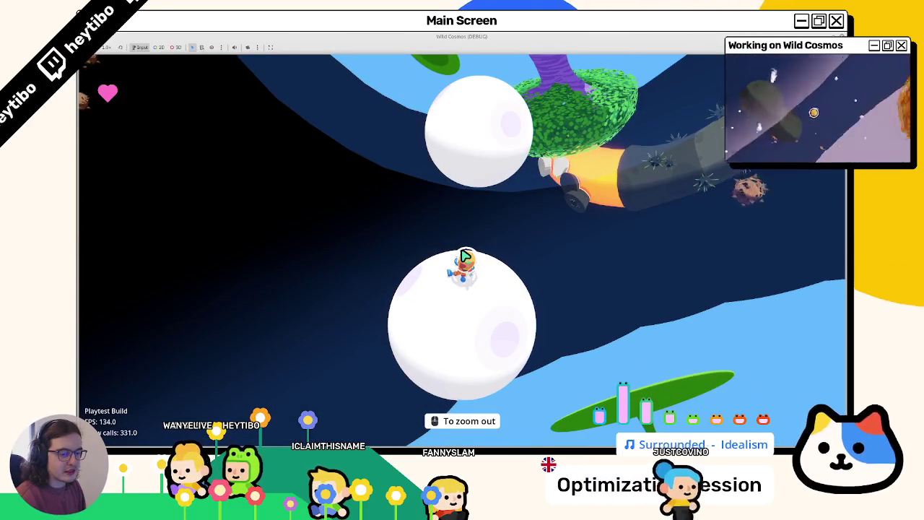